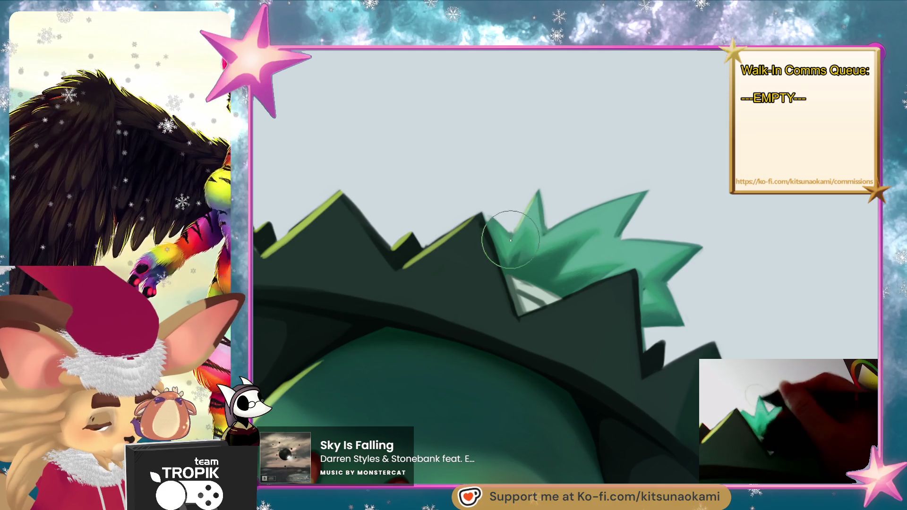
- Paint light green highlights along the hair spike's upper edge, tip and lower edge
drag(550, 229, 646, 192)
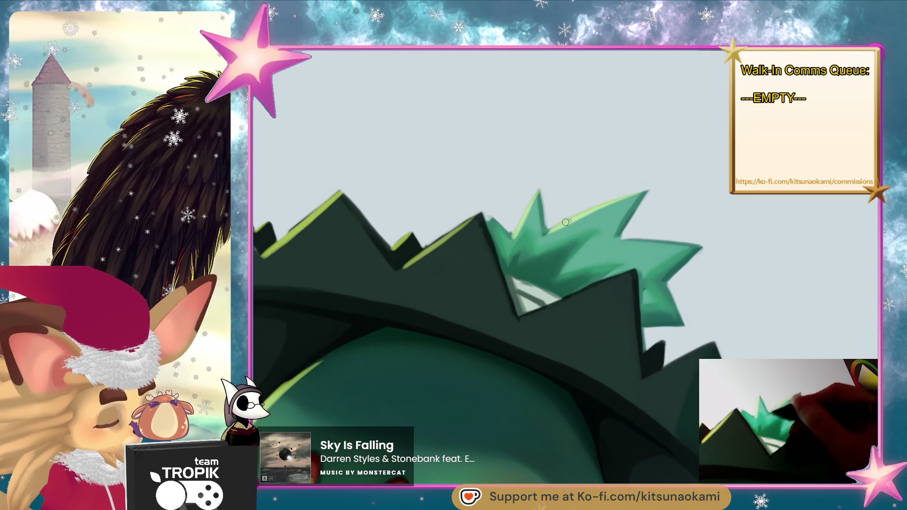
drag(623, 241, 701, 246)
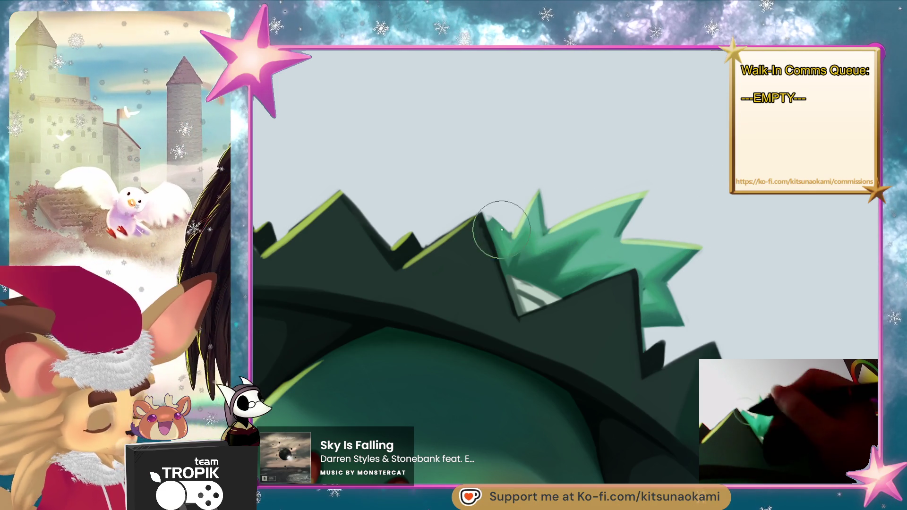
scroll(496, 228, down, 5)
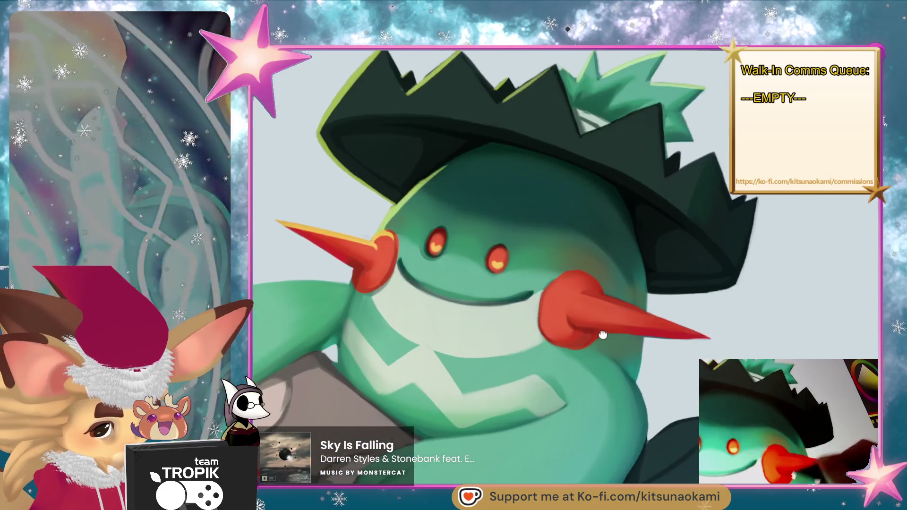
mouse_move(602, 334)
mouse_down()
mouse_move(510, 401)
mouse_move(547, 384)
mouse_up()
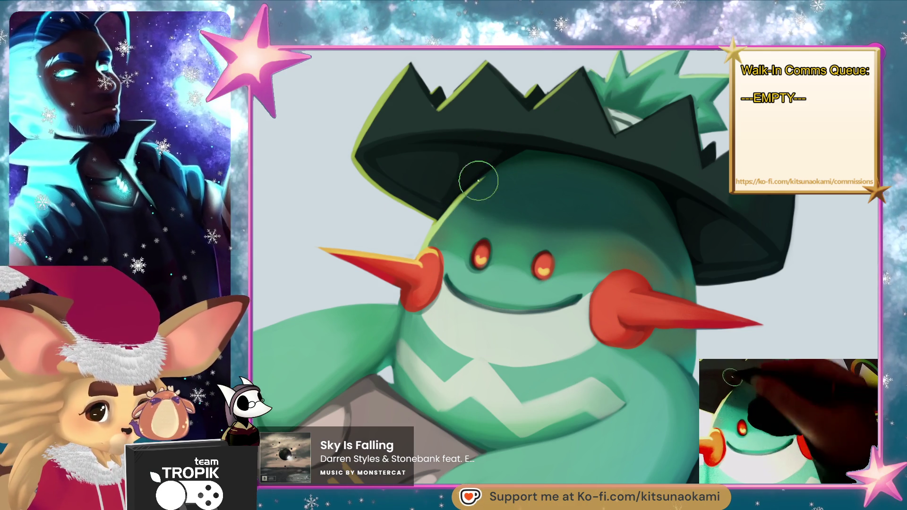
- Paint light highlight strokes along the character's green arm
drag(464, 362, 554, 317)
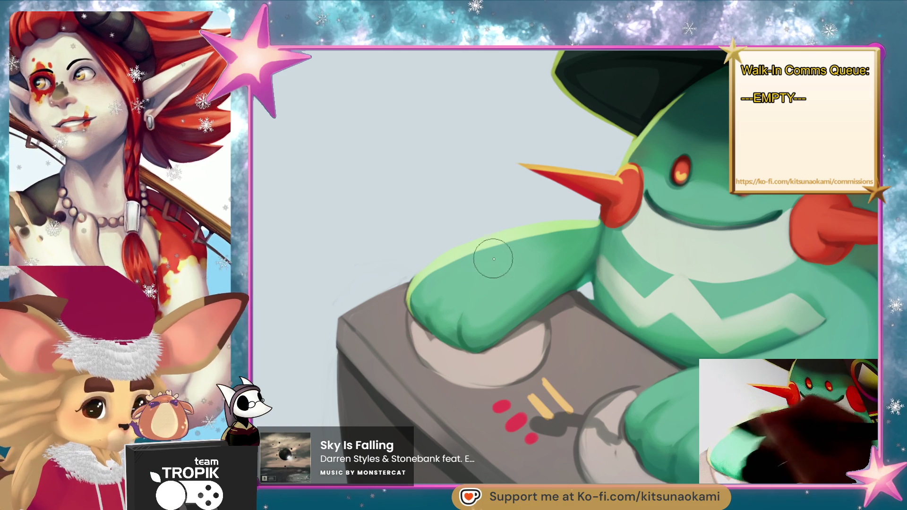
mouse_move(435, 302)
mouse_down()
mouse_move(451, 290)
mouse_move(472, 304)
mouse_up()
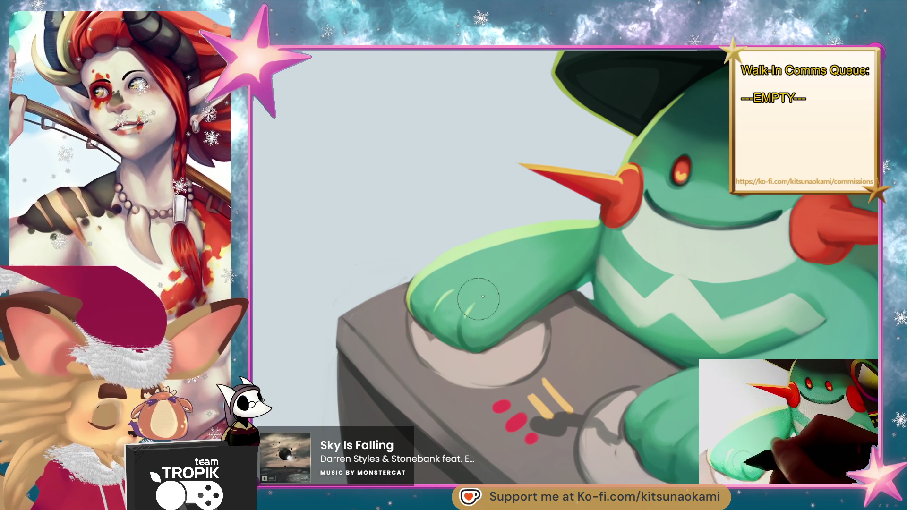
drag(641, 347, 508, 374)
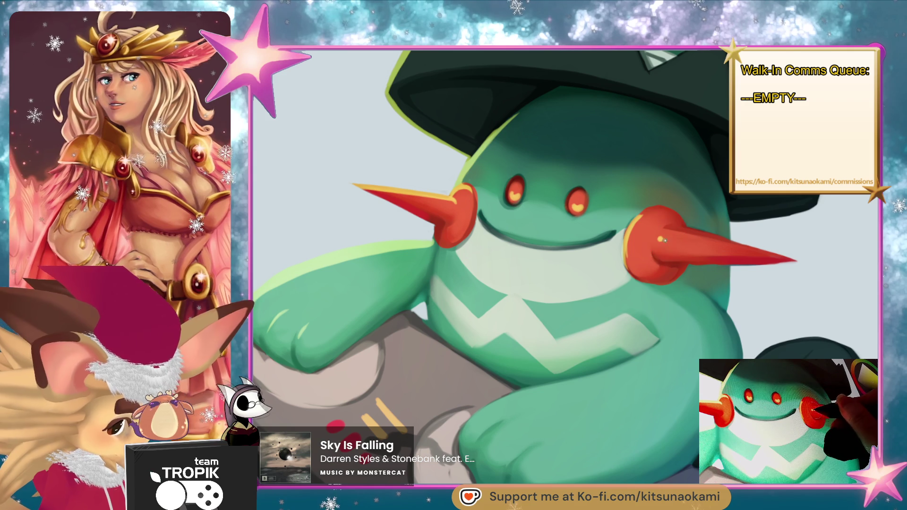
- Touch up the right red spike's highlights and add a green rim highlight on the dark foot
drag(680, 243, 658, 243)
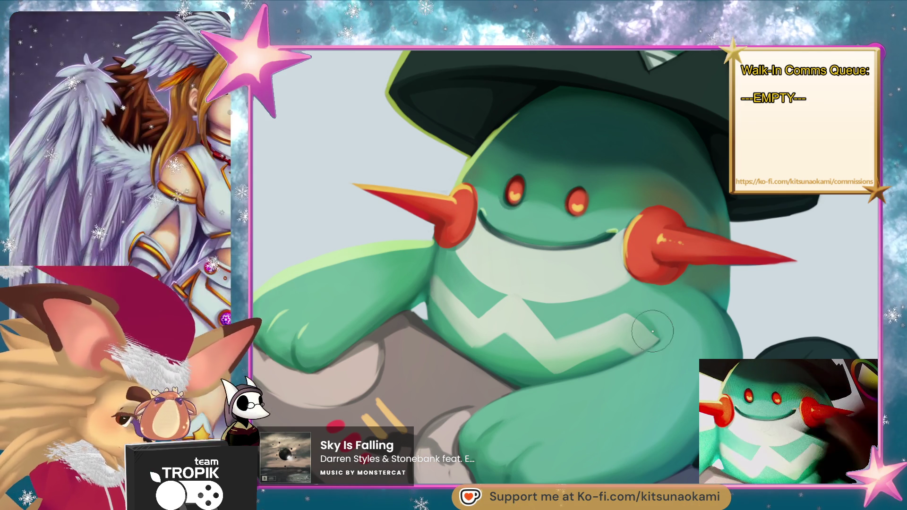
scroll(644, 324, down, 3)
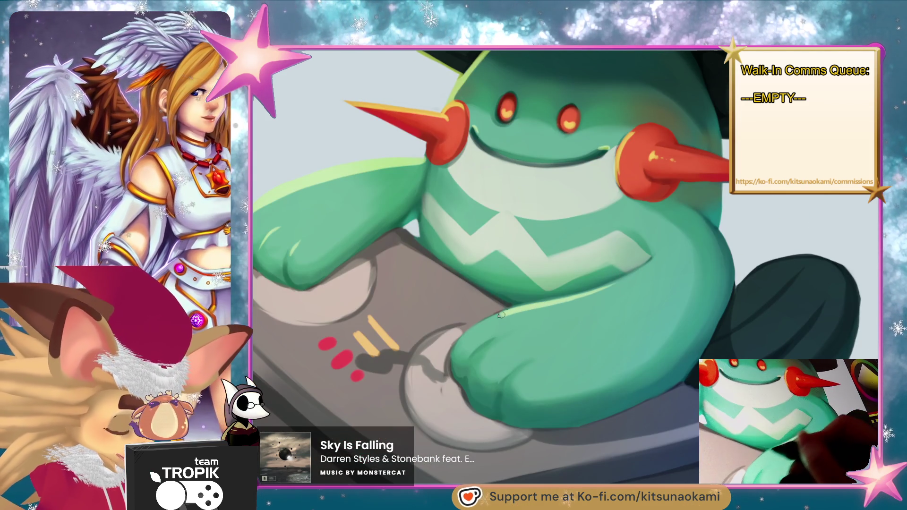
mouse_move(506, 313)
mouse_down()
mouse_move(718, 301)
mouse_move(558, 293)
mouse_up()
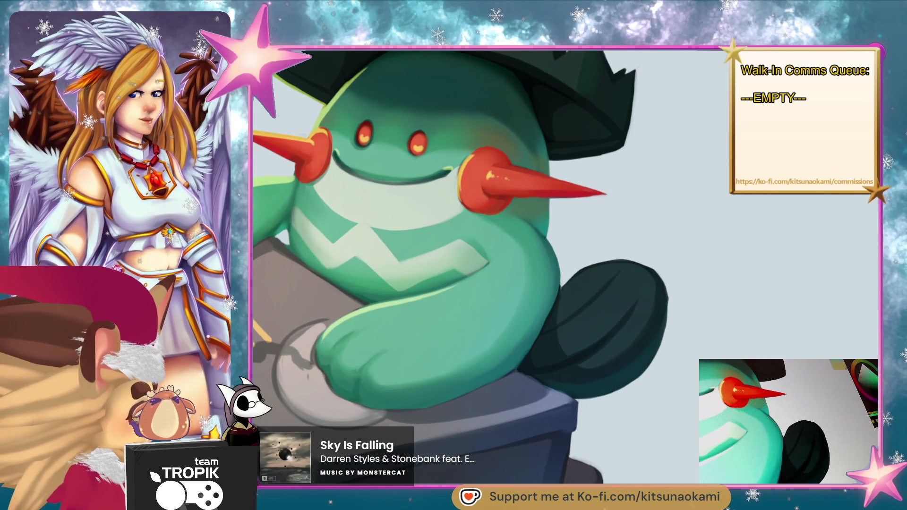
drag(631, 263, 565, 283)
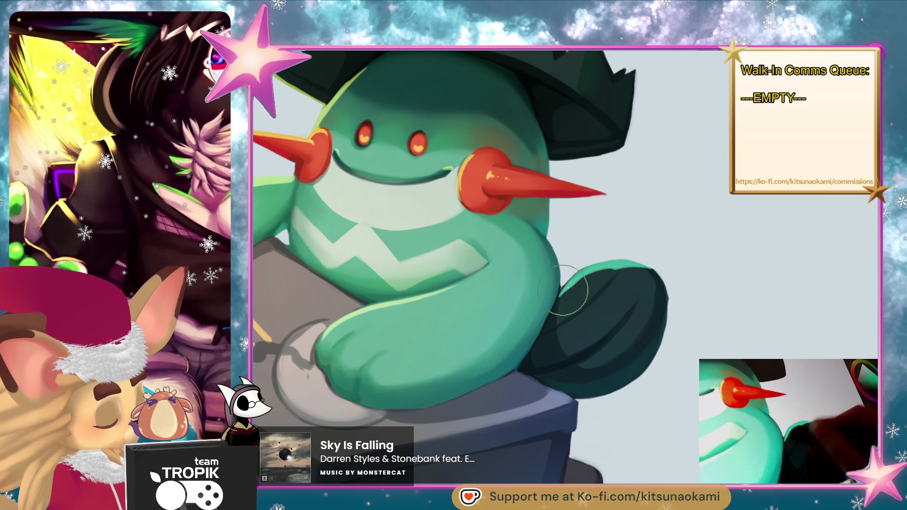
key(ctrl+0)
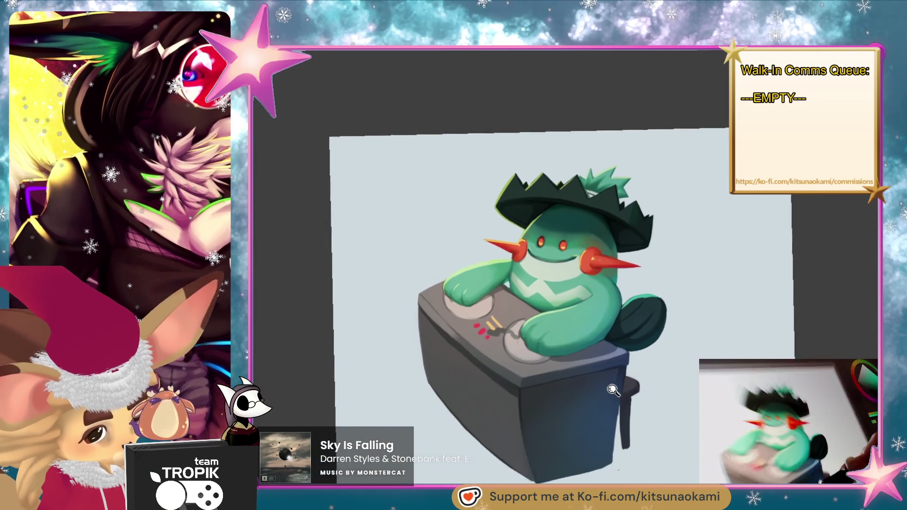
- Recolour the hat's jagged rim and notches teal from the left rim to the right
scroll(520, 142, up, 5)
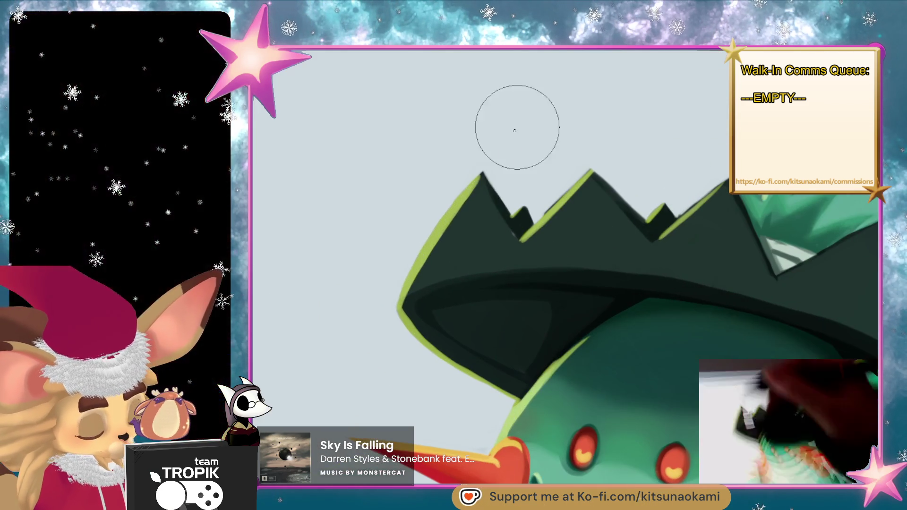
drag(399, 298, 482, 174)
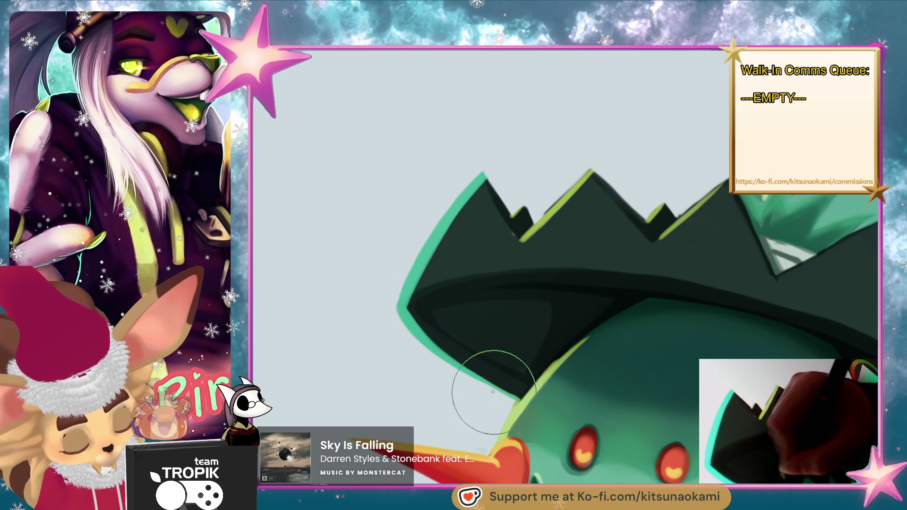
drag(522, 240, 602, 170)
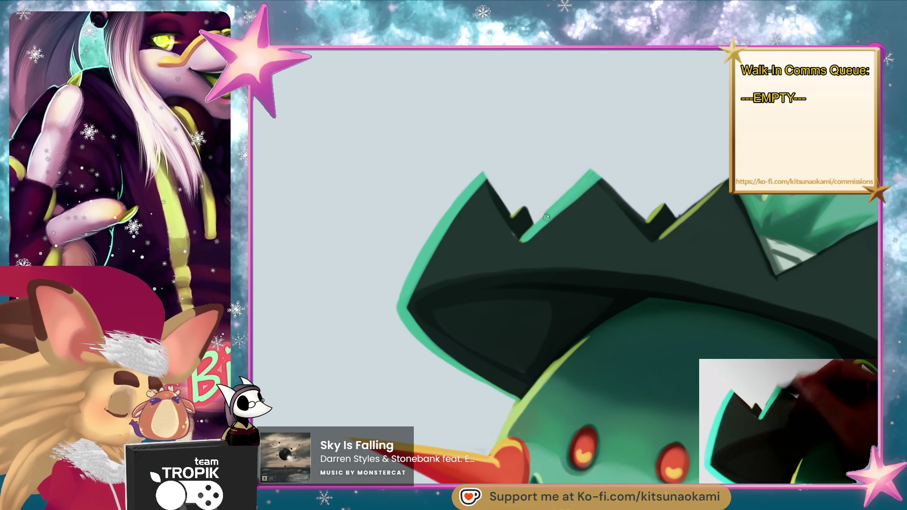
drag(520, 214, 525, 208)
drag(661, 206, 649, 217)
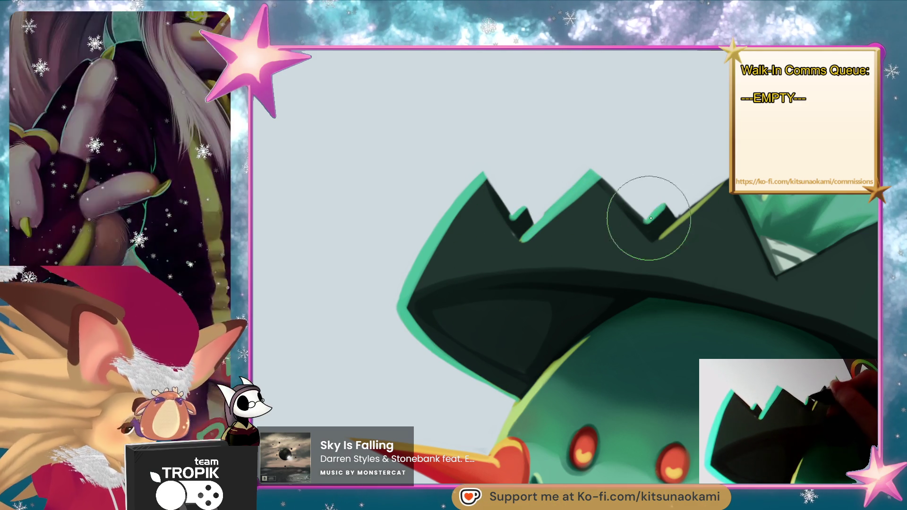
drag(725, 183, 660, 239)
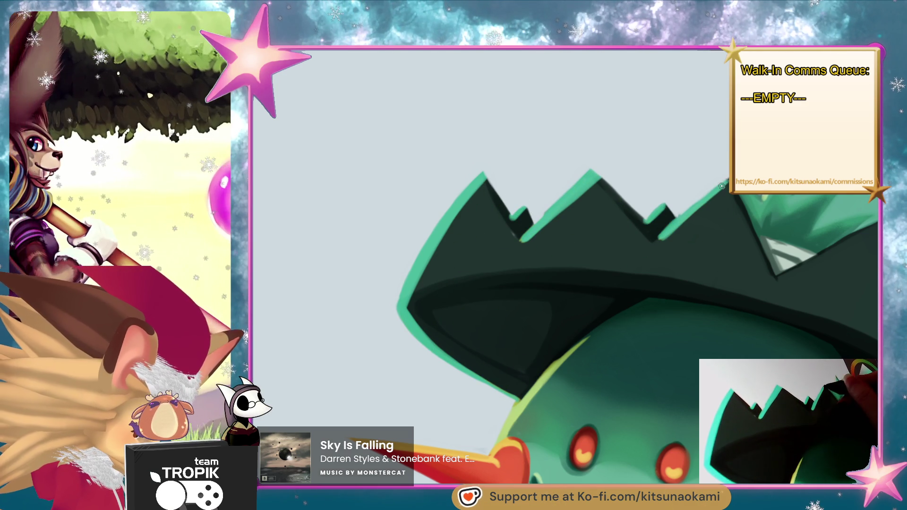
alt+click(678, 239)
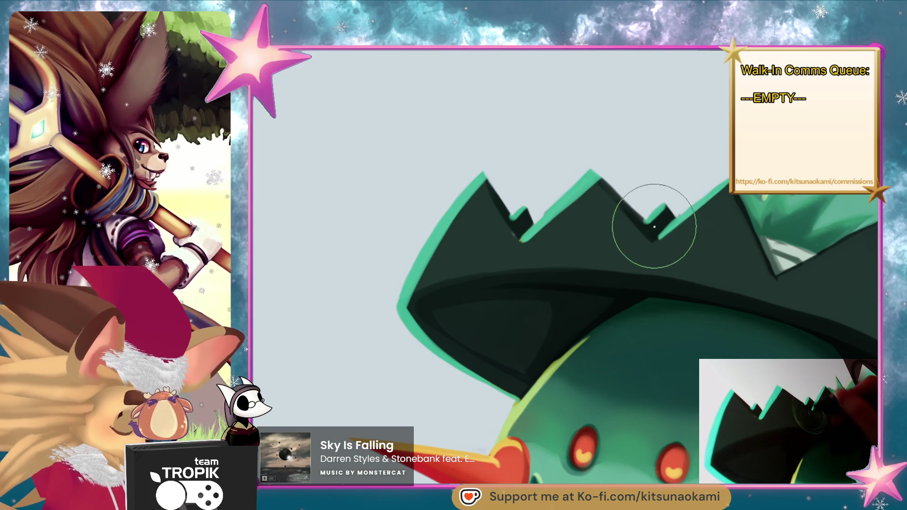
- Shrink the brush for fine detail and add a green highlight to the small hat notch
key(bracketleft)
key(bracketleft)
key(bracketleft)
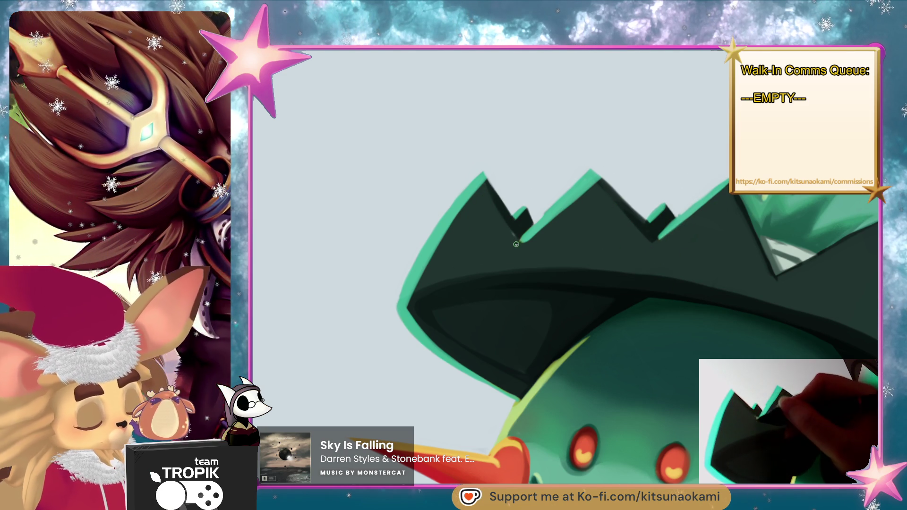
drag(753, 307, 561, 293)
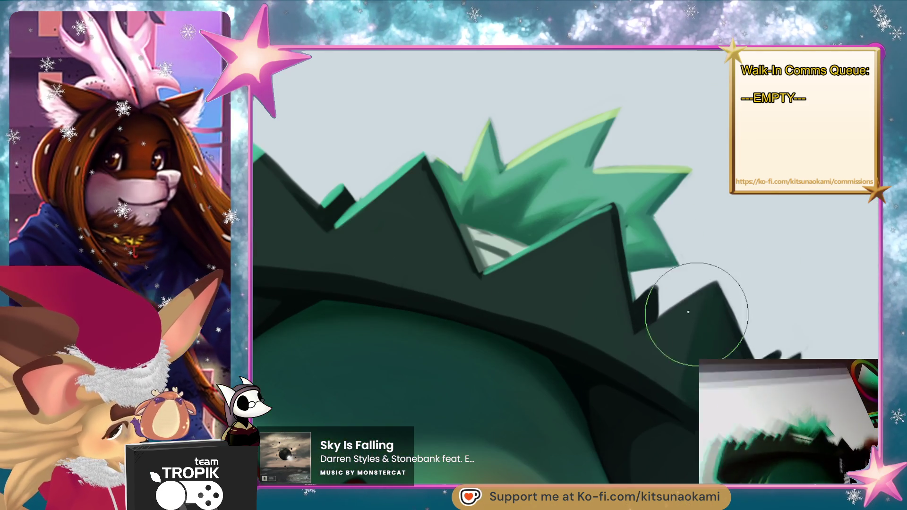
drag(688, 304, 703, 282)
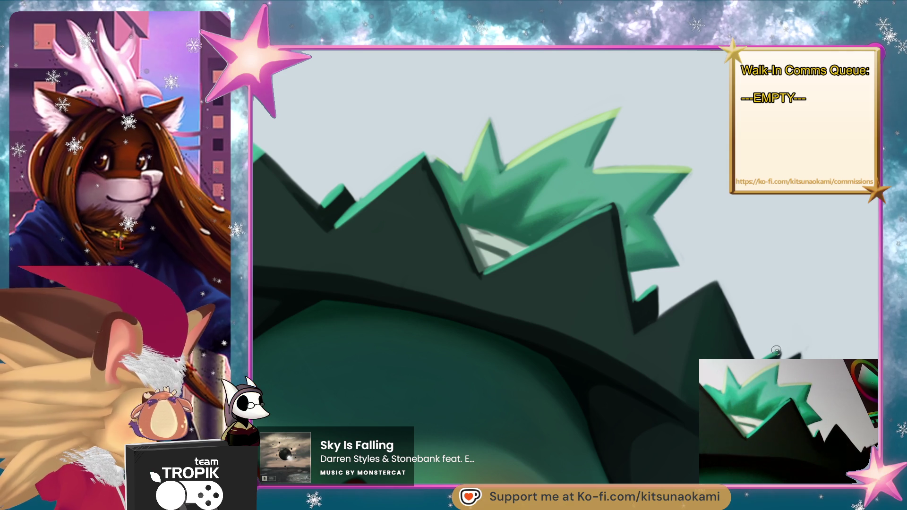
scroll(783, 350, down, 5)
scroll(801, 234, up, 5)
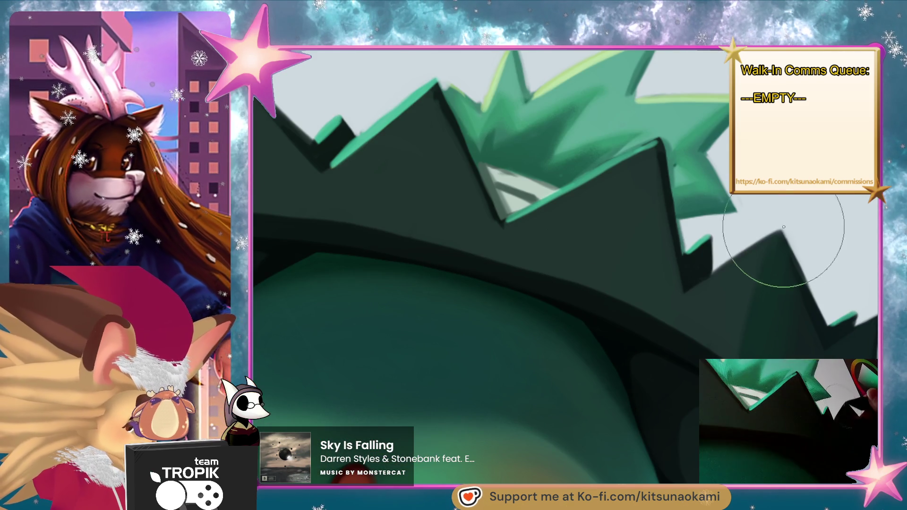
scroll(749, 304, down, 5)
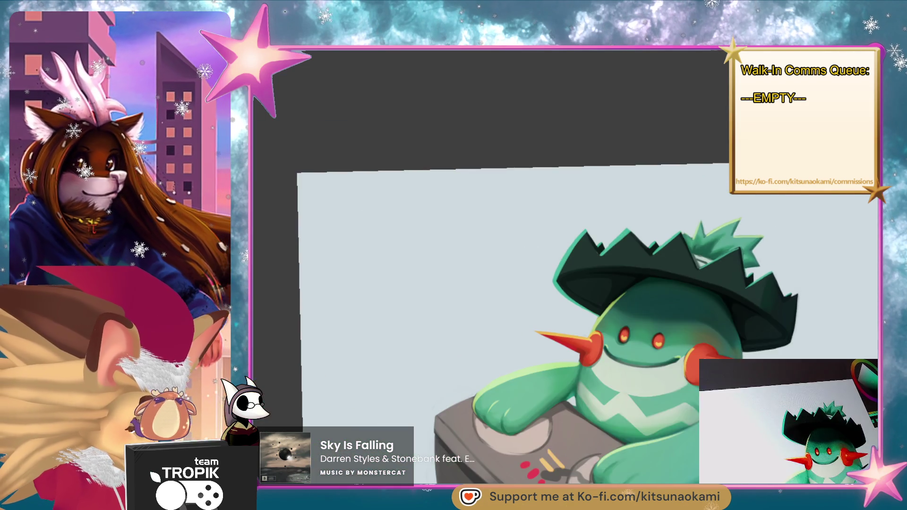
scroll(586, 189, up, 5)
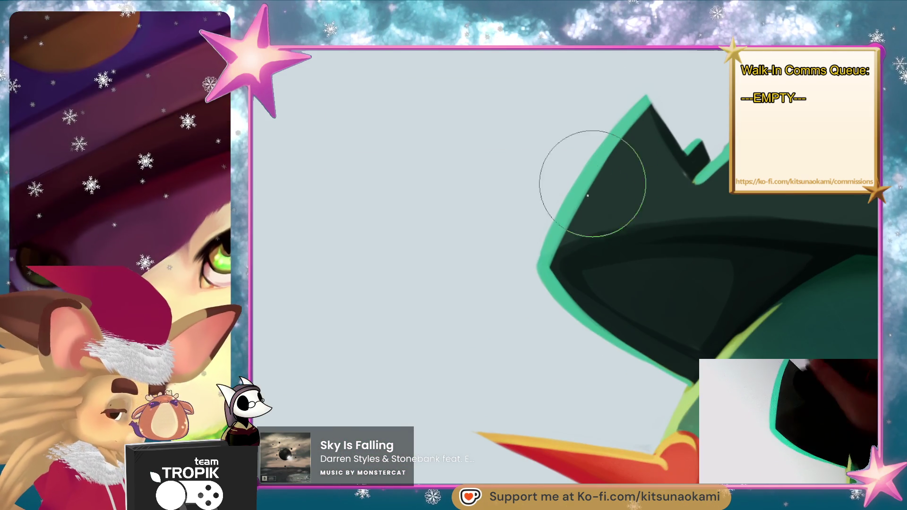
- Paint a teal rim light down the hat's left edge and along its rim
drag(574, 221, 543, 271)
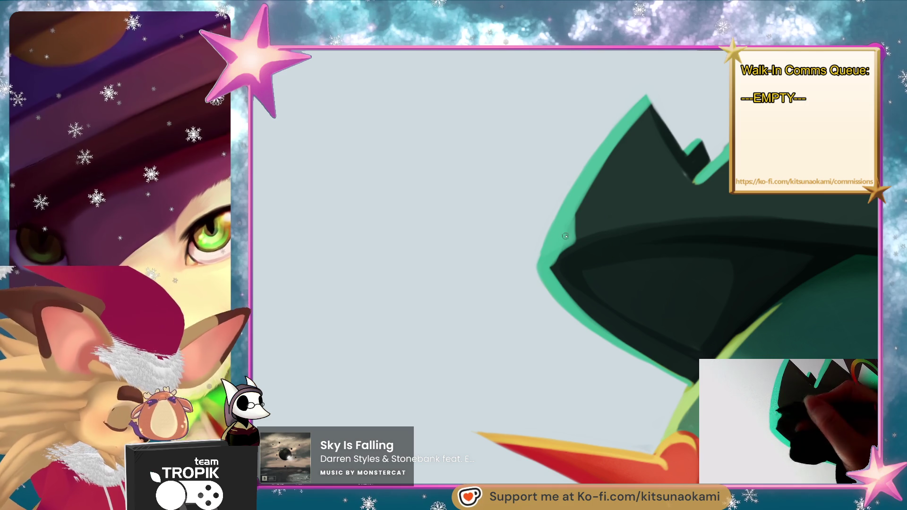
drag(575, 206, 572, 238)
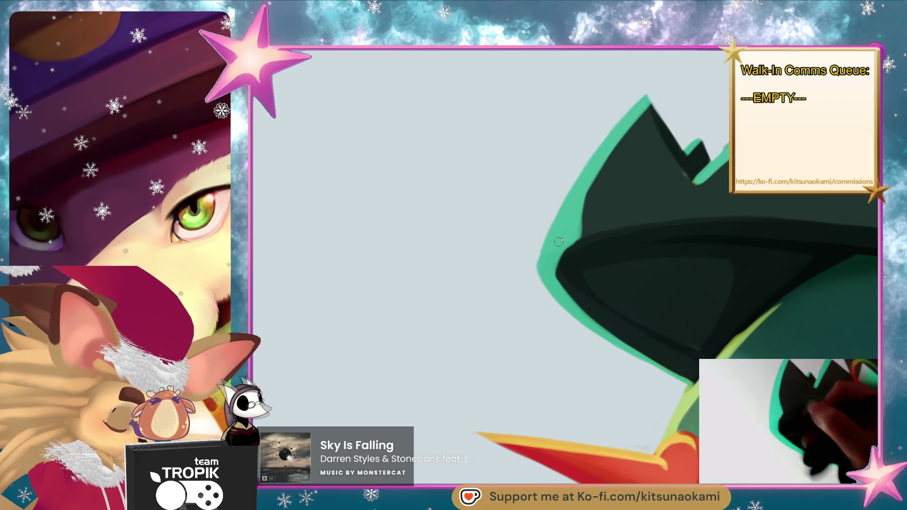
scroll(591, 353, down, 2)
scroll(591, 353, down, 3)
scroll(662, 344, up, 2)
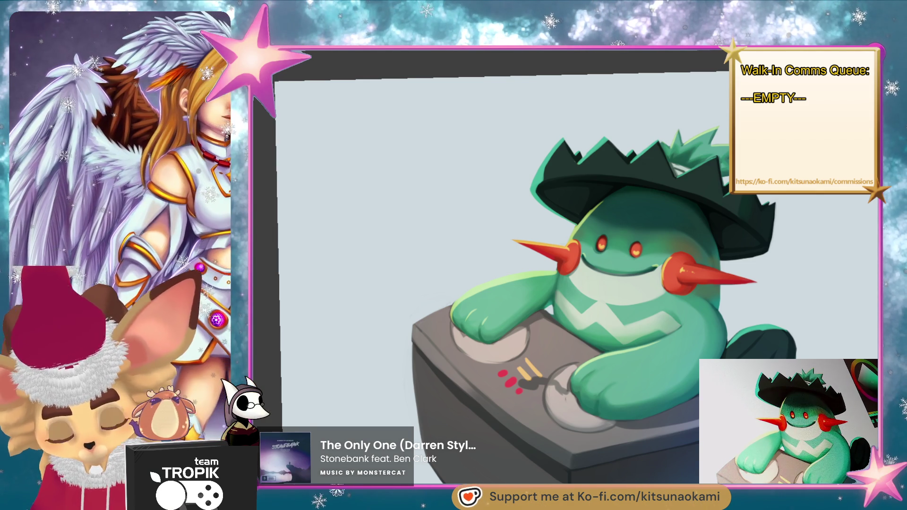
- Add highlights along the turntable box's top-left edge and faintly down its left edge
scroll(567, 283, down, 2)
scroll(585, 231, up, 1)
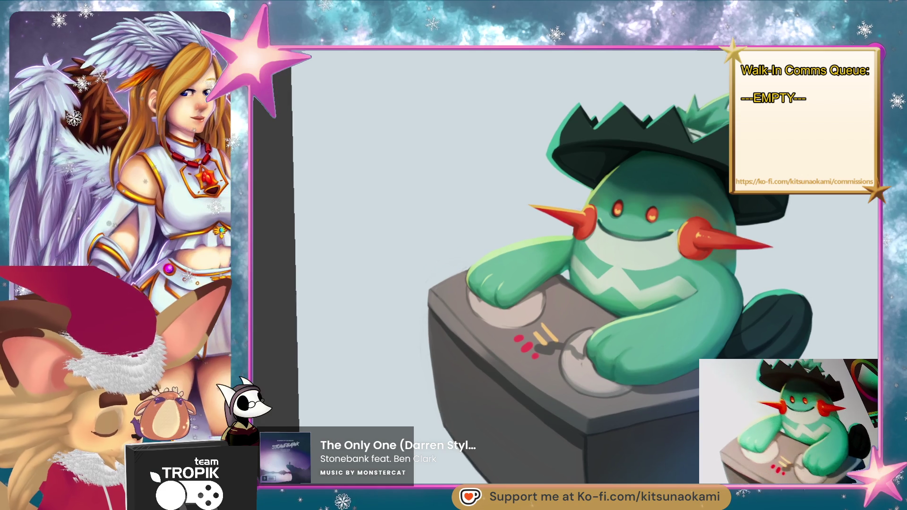
scroll(585, 231, up, 3)
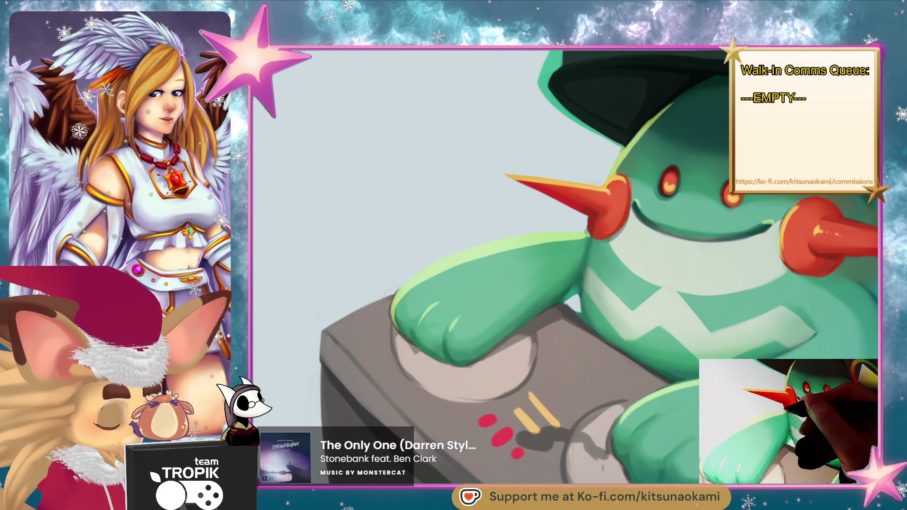
drag(586, 231, 666, 226)
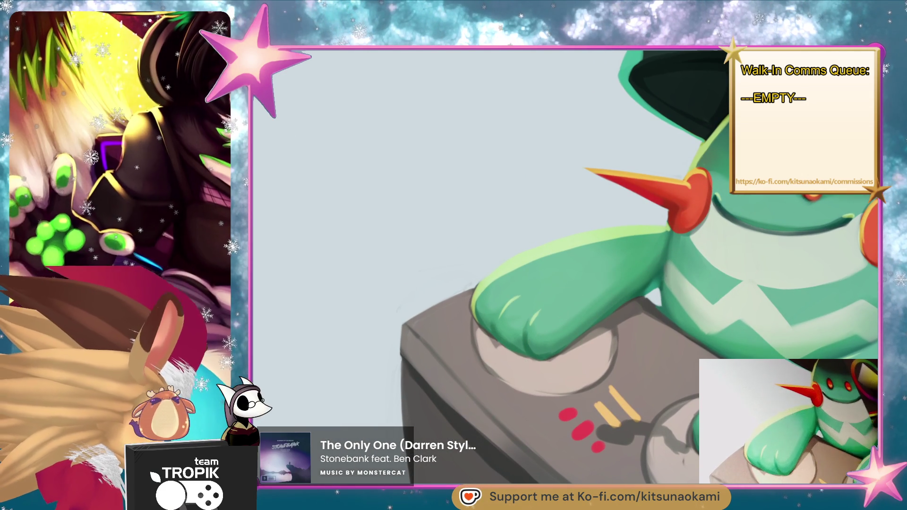
drag(465, 294, 410, 323)
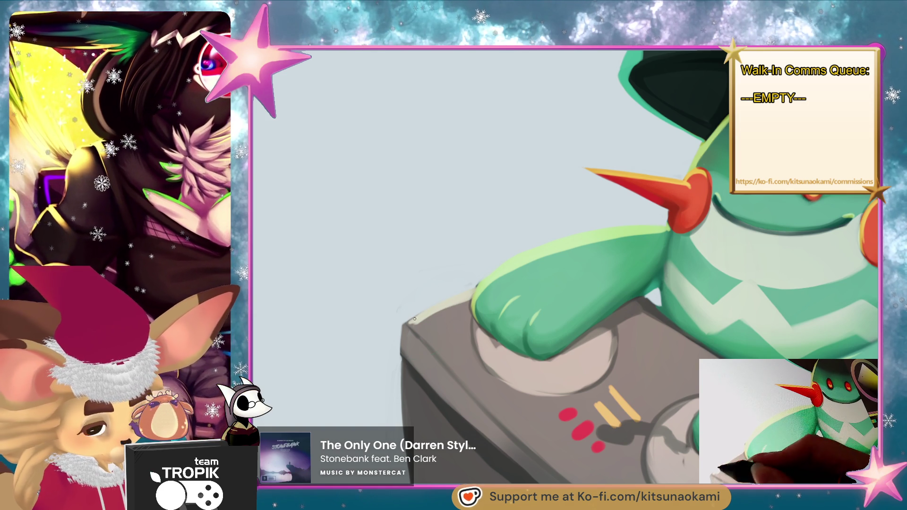
drag(416, 331, 439, 360)
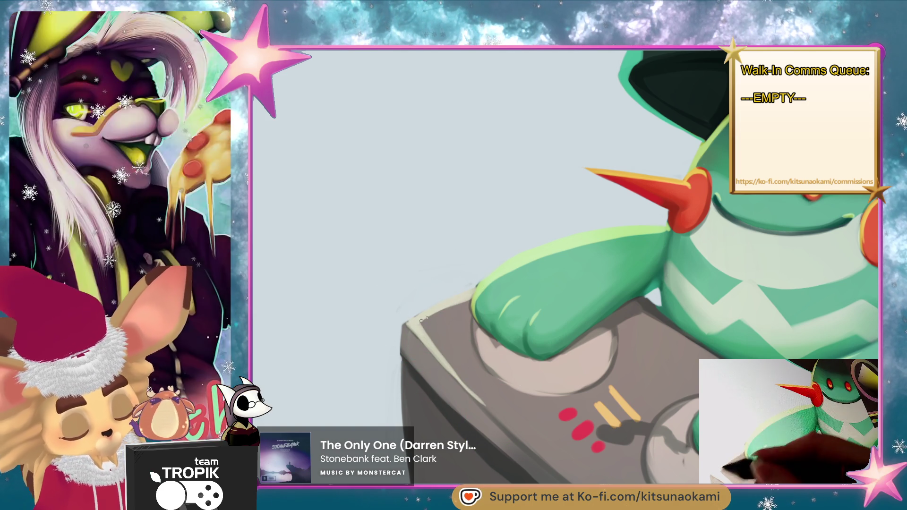
- Add a light stroke beside the yellow marks and a light green highlight at the arm-body joint
mouse_move(570, 347)
mouse_down()
mouse_move(520, 349)
mouse_move(639, 350)
mouse_move(465, 259)
mouse_move(476, 292)
mouse_up()
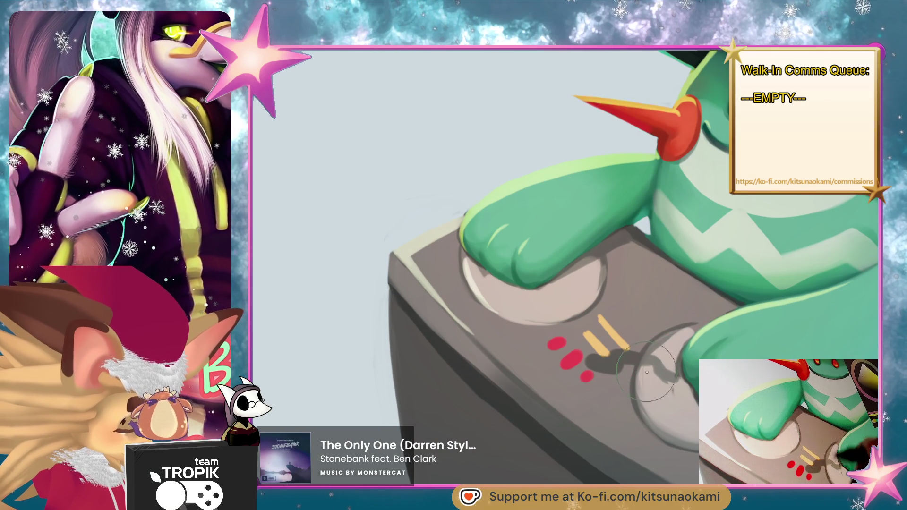
drag(617, 353, 652, 355)
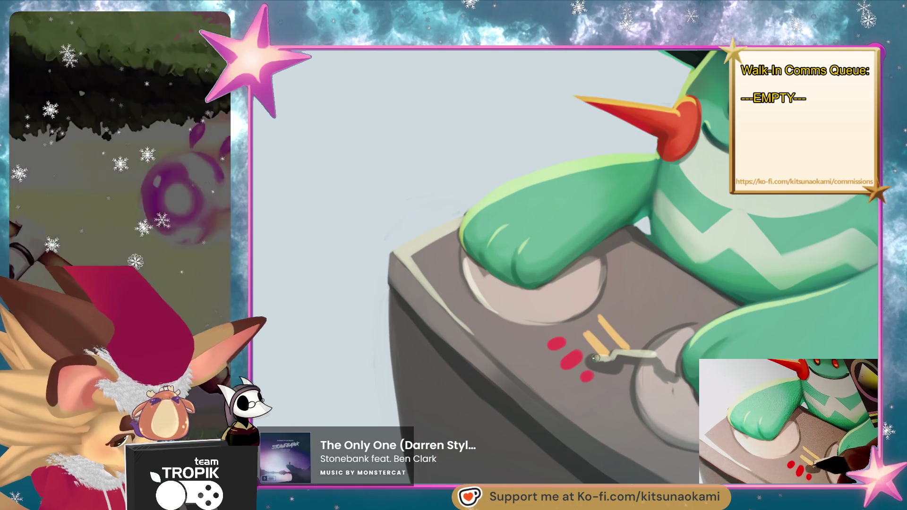
mouse_move(691, 233)
mouse_down()
mouse_move(632, 233)
mouse_move(691, 233)
mouse_move(647, 302)
mouse_up()
click(692, 233)
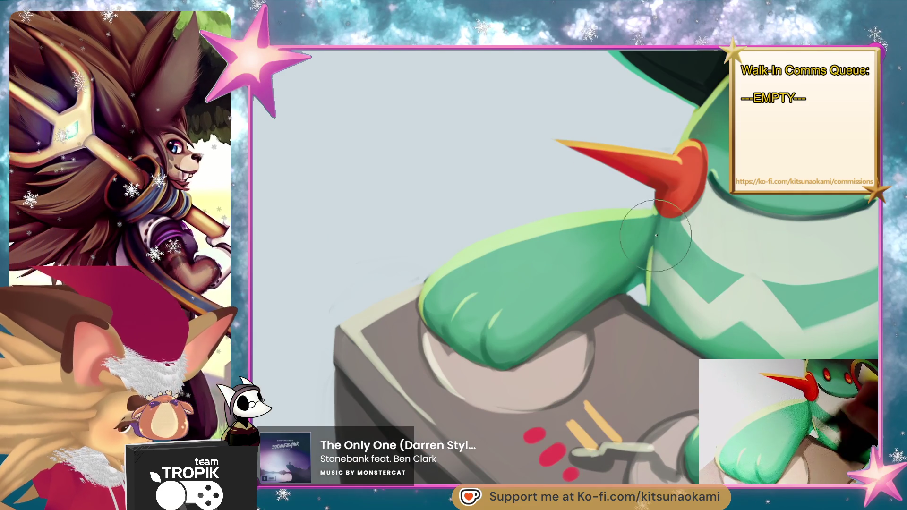
mouse_move(663, 401)
mouse_down()
mouse_move(614, 401)
mouse_move(714, 402)
mouse_up()
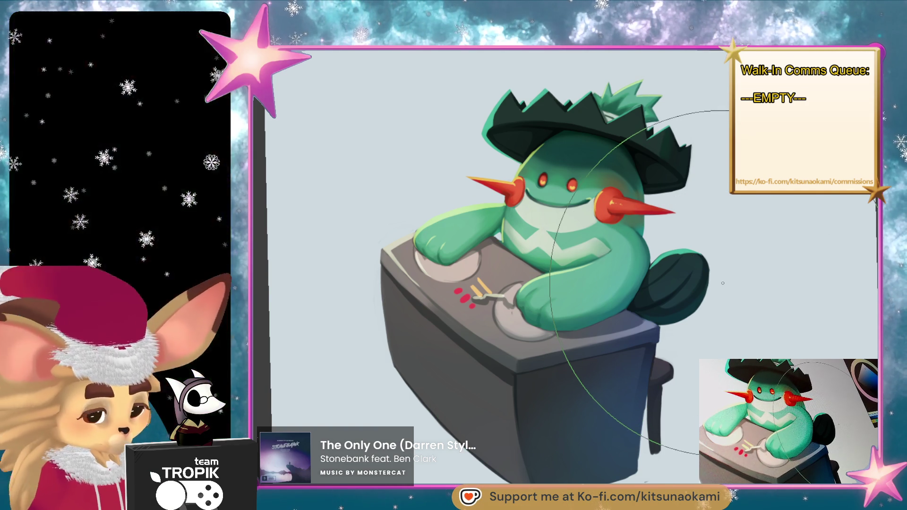
- Shift the artwork lower in view and enlarge the brush to a large radius with ]
drag(723, 284, 711, 210)
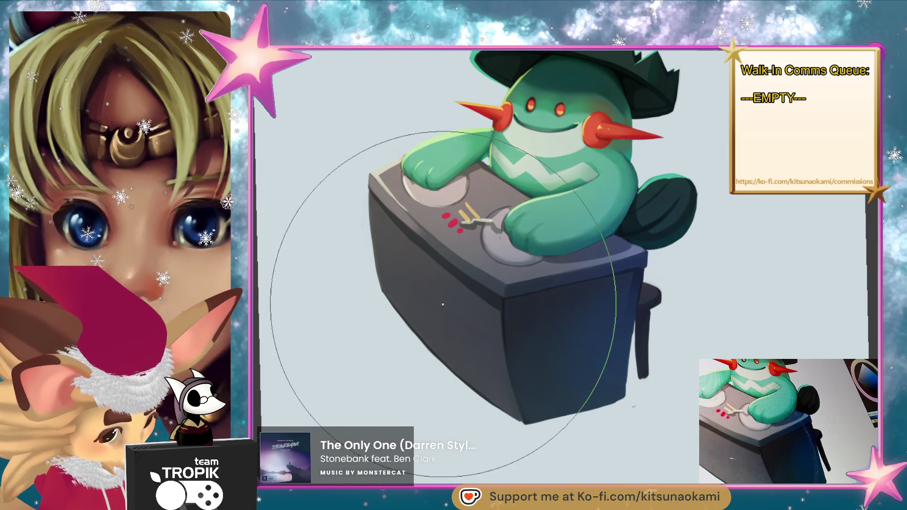
drag(709, 296, 673, 342)
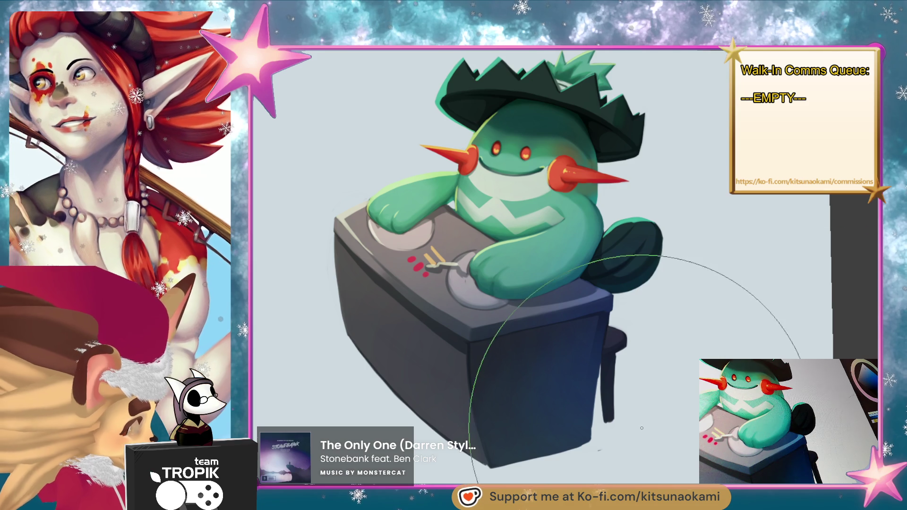
scroll(578, 382, up, 2)
mouse_move(578, 383)
mouse_down()
mouse_move(512, 368)
mouse_move(538, 378)
mouse_move(539, 390)
mouse_move(546, 368)
mouse_move(496, 384)
mouse_move(510, 395)
mouse_move(561, 321)
mouse_move(512, 344)
mouse_move(500, 364)
mouse_move(456, 359)
mouse_move(435, 430)
mouse_move(384, 385)
mouse_move(395, 432)
mouse_move(400, 409)
mouse_up()
key(bracketright)
scroll(537, 364, down, 5)
scroll(523, 439, up, 4)
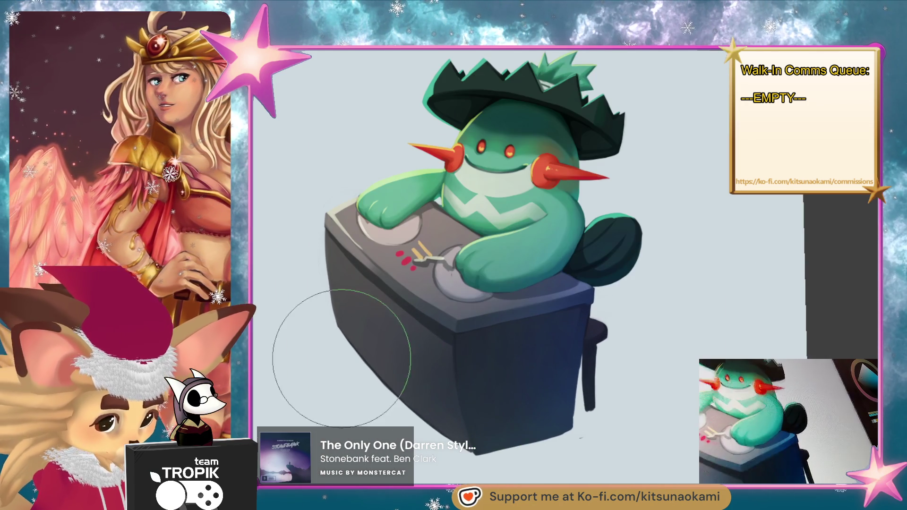
mouse_move(658, 374)
mouse_down()
mouse_move(656, 354)
mouse_move(660, 366)
mouse_up()
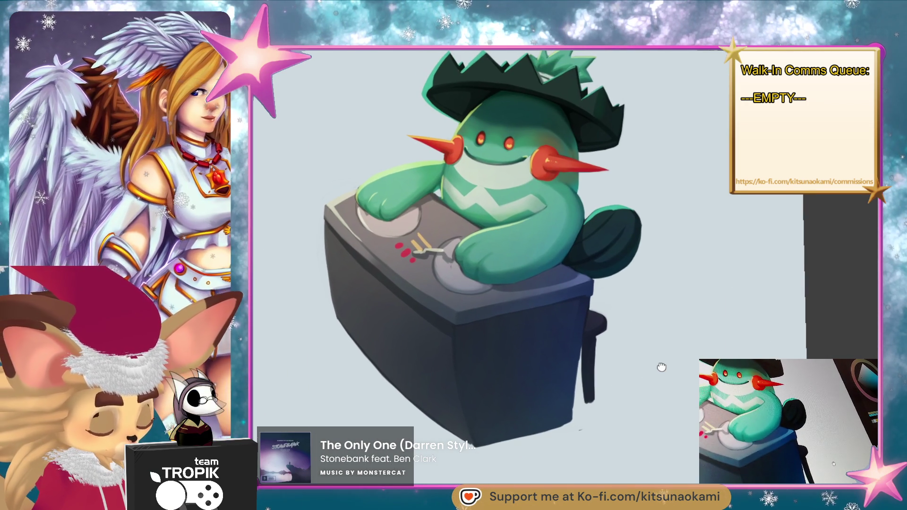
key(bracketright)
key(bracketright)
key(bracketright)
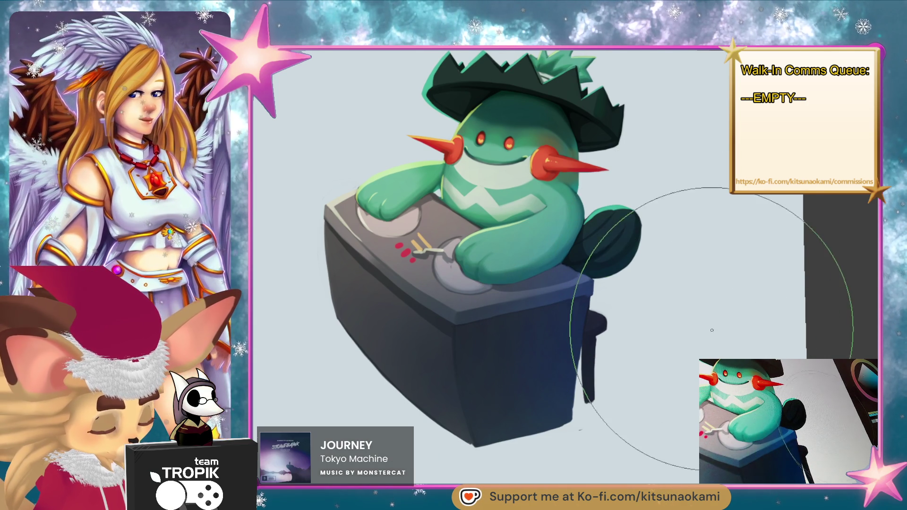
key(ctrl+space)
- Zoom out until the whole cactus DJ canvas and its edges are visible
drag(688, 346, 674, 378)
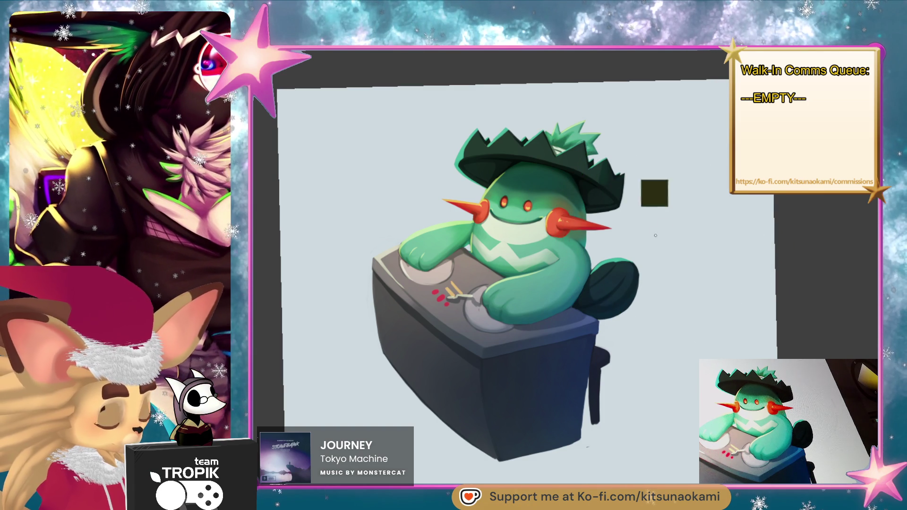
drag(727, 260, 693, 302)
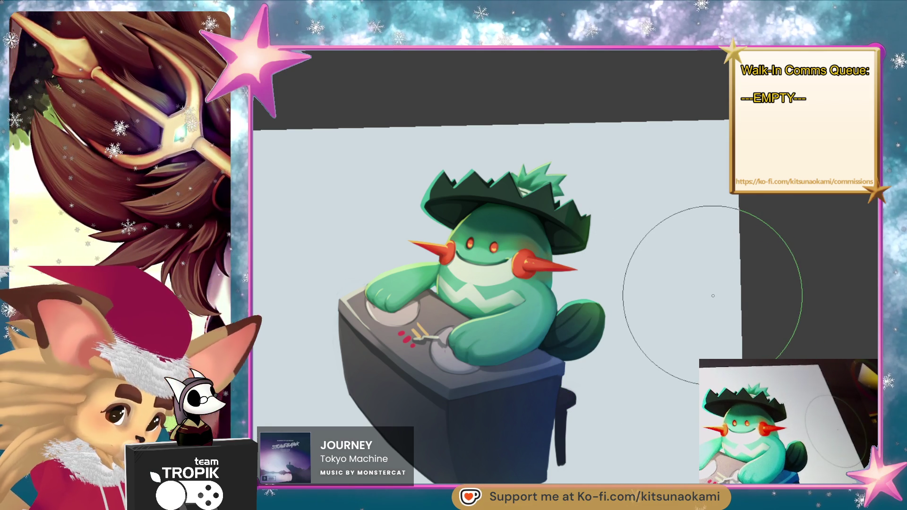
key(r)
mouse_move(676, 228)
mouse_down()
mouse_move(685, 263)
mouse_move(713, 269)
mouse_move(711, 280)
mouse_move(654, 253)
mouse_move(677, 222)
mouse_move(669, 267)
mouse_move(660, 260)
mouse_up()
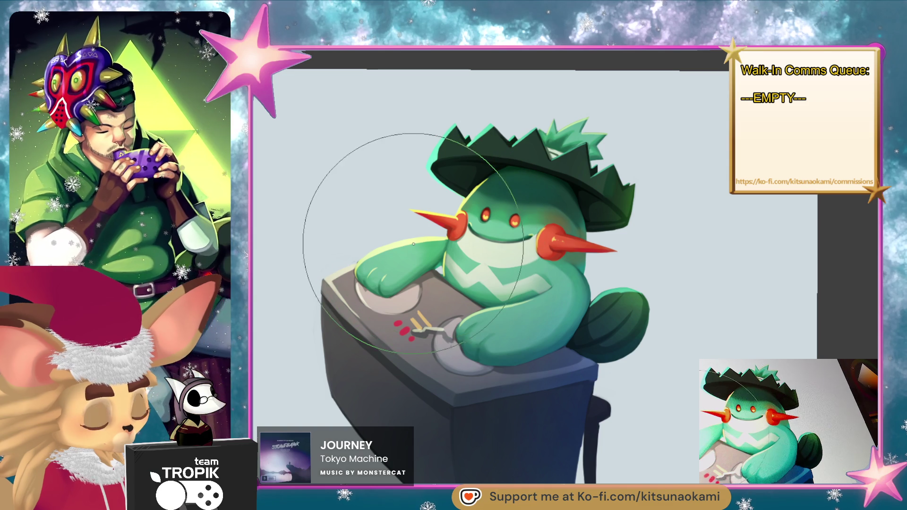
scroll(667, 276, down, 2)
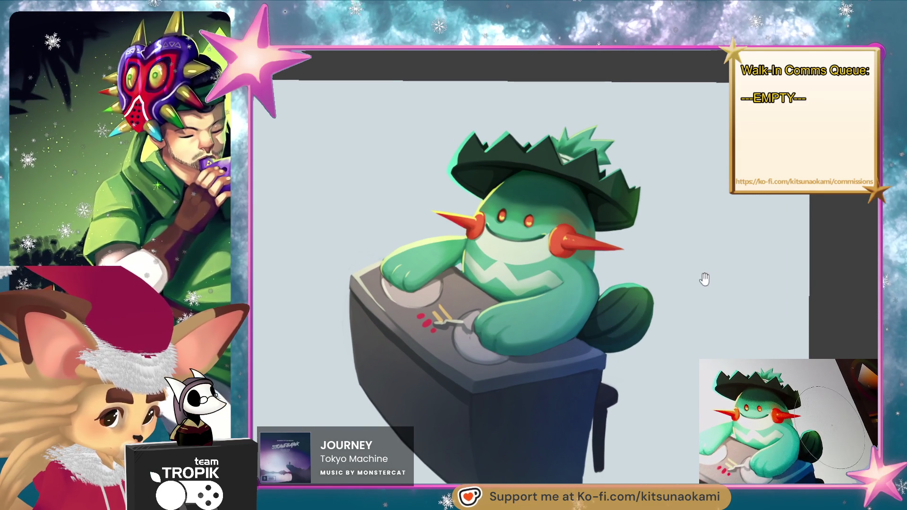
drag(701, 278, 692, 285)
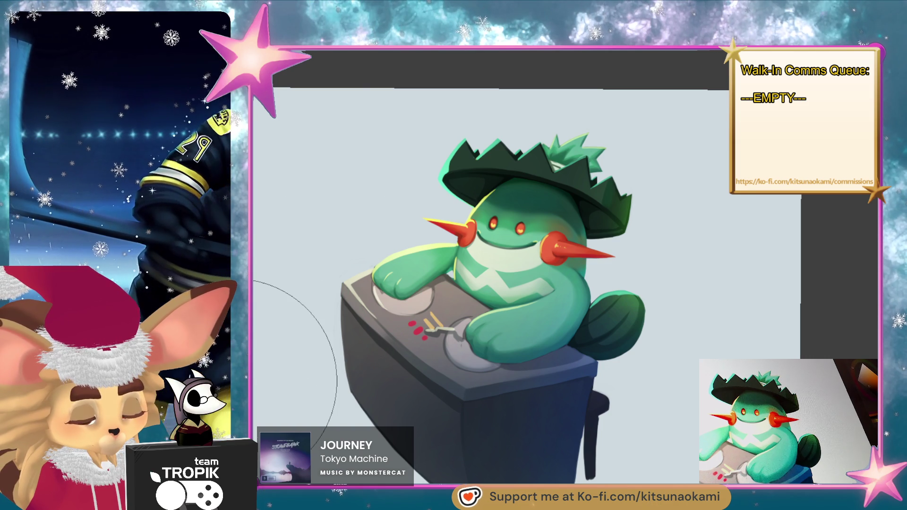
key(b)
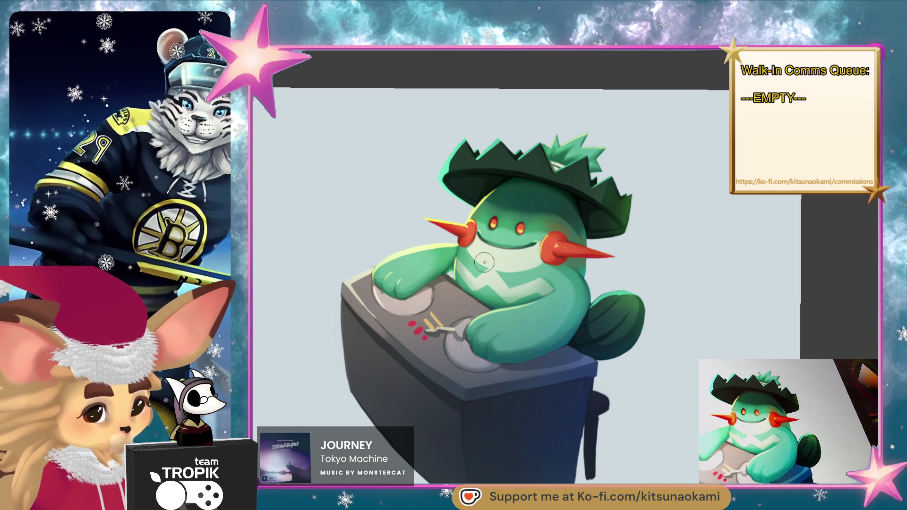
mouse_move(369, 265)
mouse_down()
mouse_move(436, 213)
mouse_move(435, 172)
mouse_move(419, 204)
mouse_up()
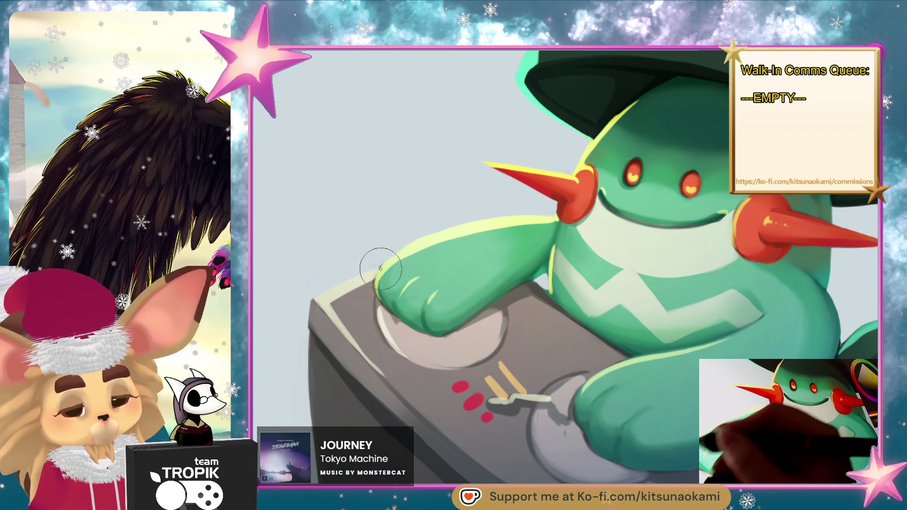
- Halve the brush size and frame the arm and desk top for detail work
key(bracketleft)
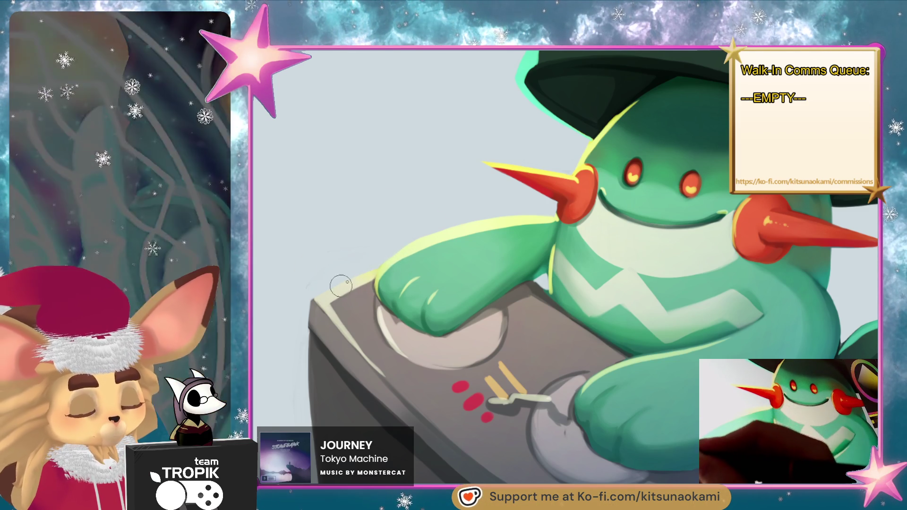
drag(354, 282, 505, 308)
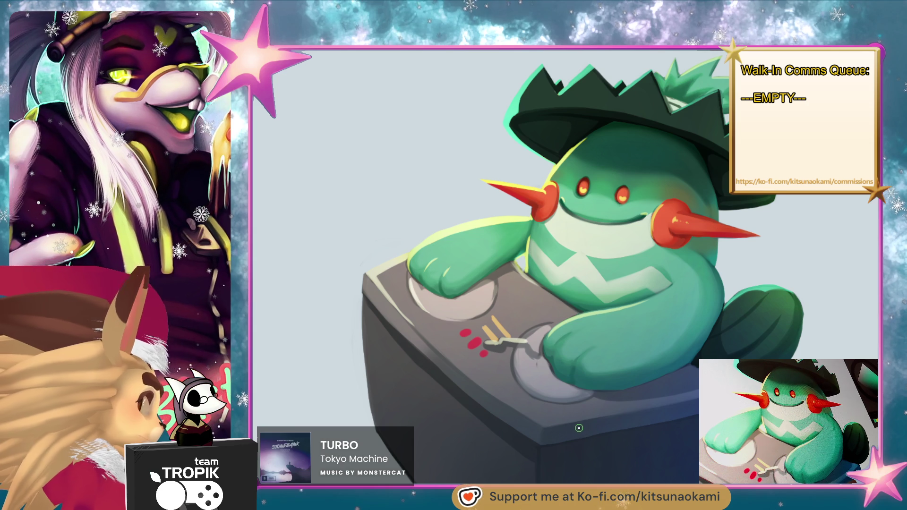
mouse_move(660, 405)
mouse_down()
mouse_move(652, 411)
mouse_move(666, 405)
mouse_move(682, 430)
mouse_up()
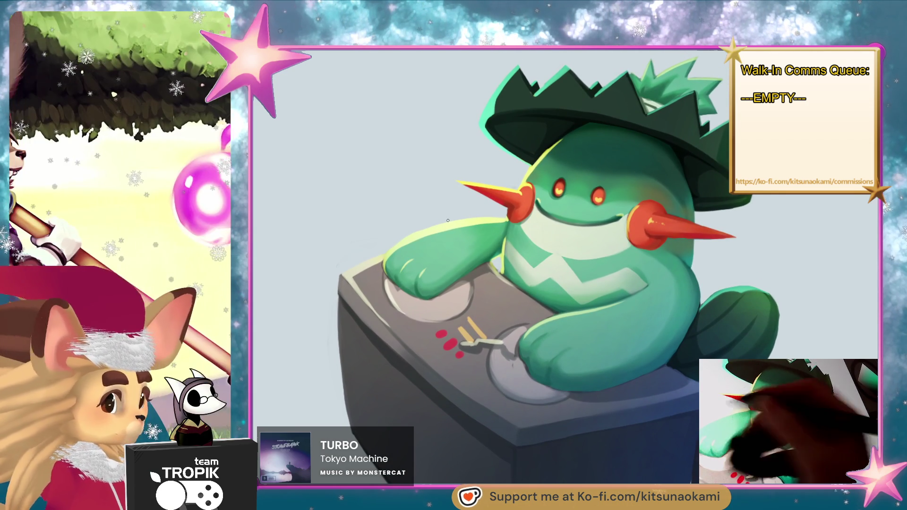
- Sample a face colour and brighten the upper edge of the left red cheek spike
alt+click(516, 210)
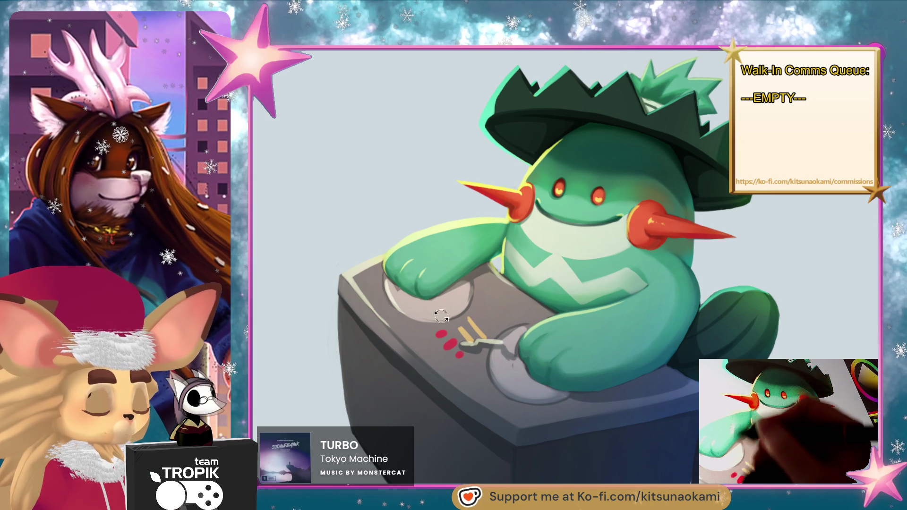
drag(442, 308, 461, 318)
scroll(471, 285, up, 5)
drag(486, 282, 516, 271)
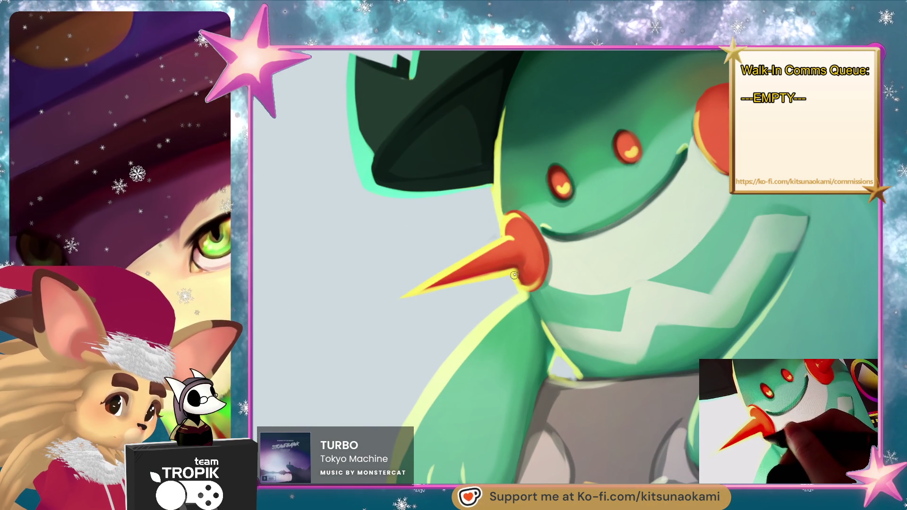
mouse_move(536, 274)
mouse_down()
mouse_move(571, 320)
mouse_move(519, 378)
mouse_move(488, 441)
mouse_move(472, 436)
mouse_up()
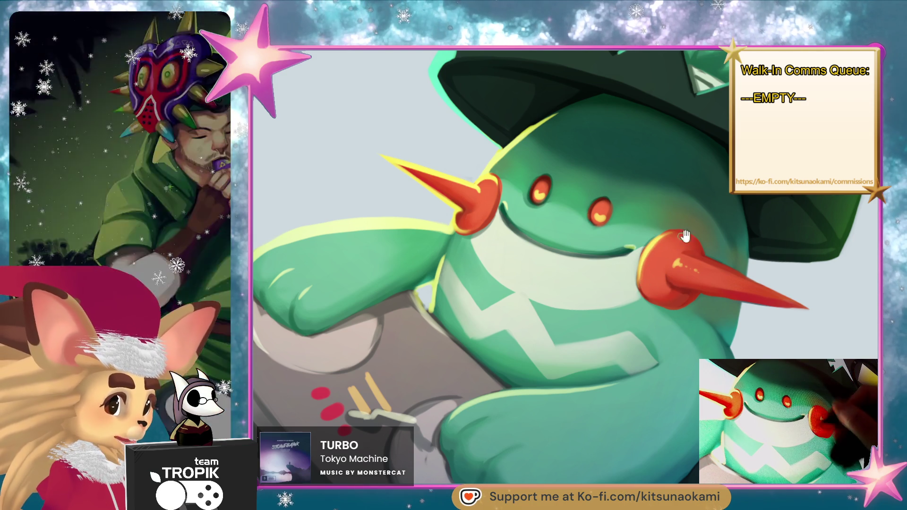
scroll(677, 236, down, 5)
key(5)
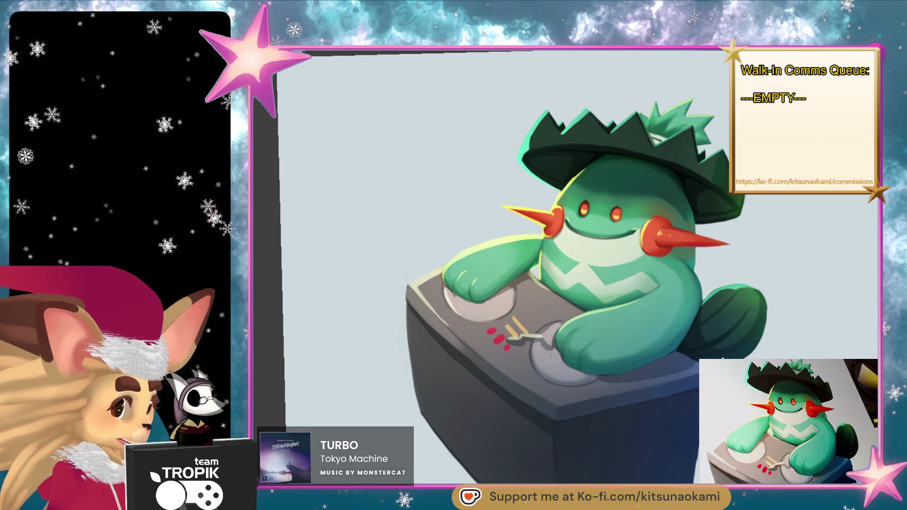
- Extend the yellow rim light along the hat edge using a colour sampled beside it
scroll(577, 177, up, 3)
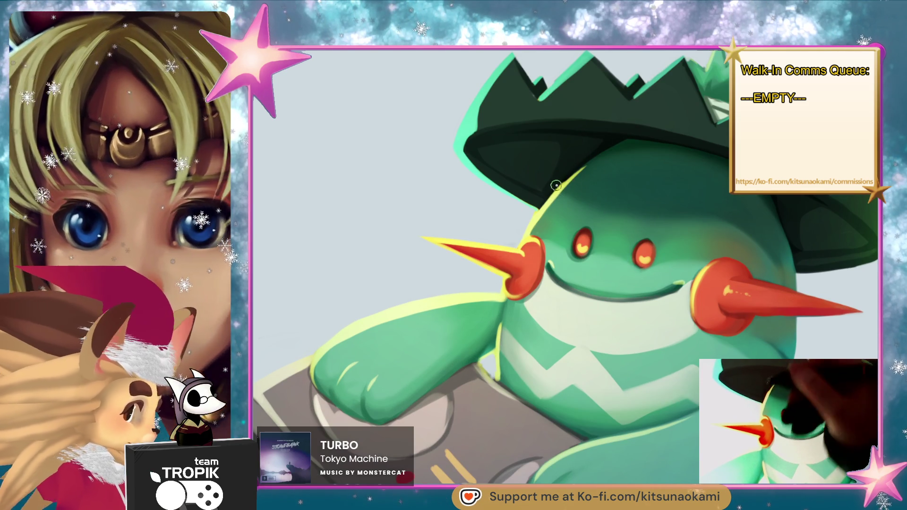
drag(581, 171, 598, 158)
alt+click(591, 162)
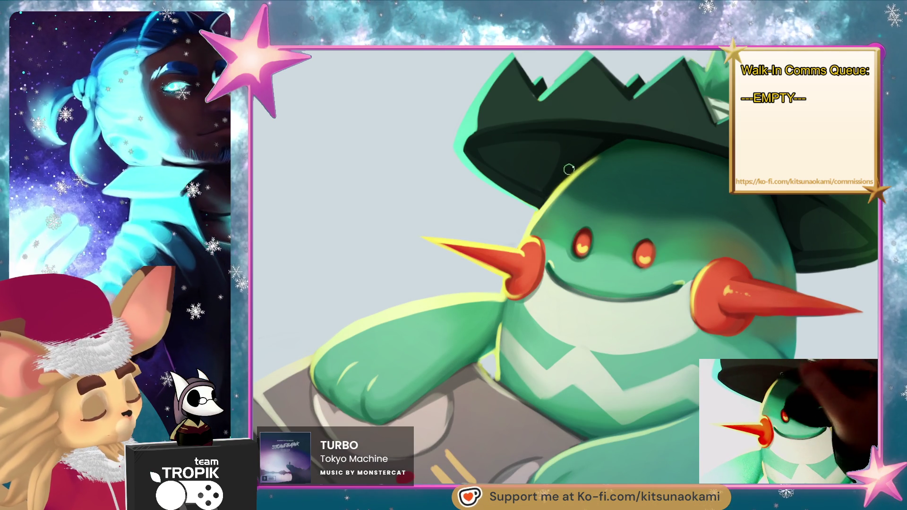
key(ctrl+minus)
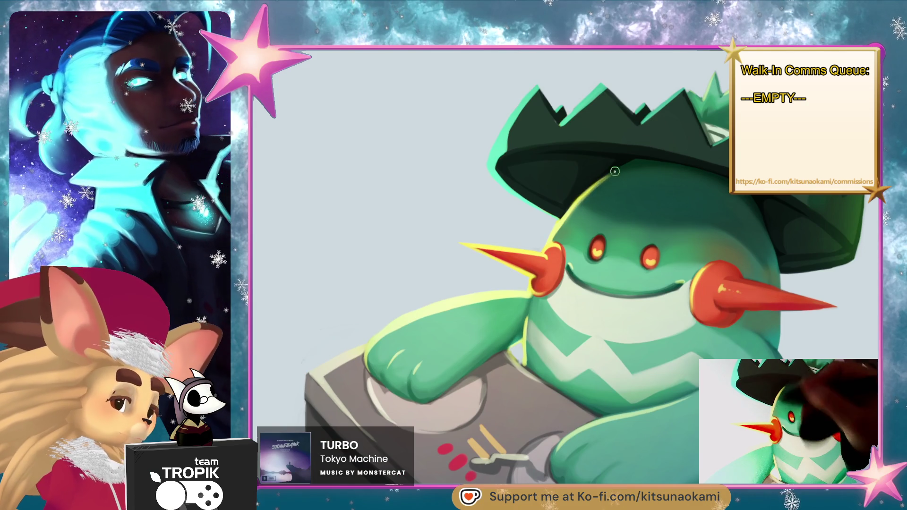
key(ctrl+minus)
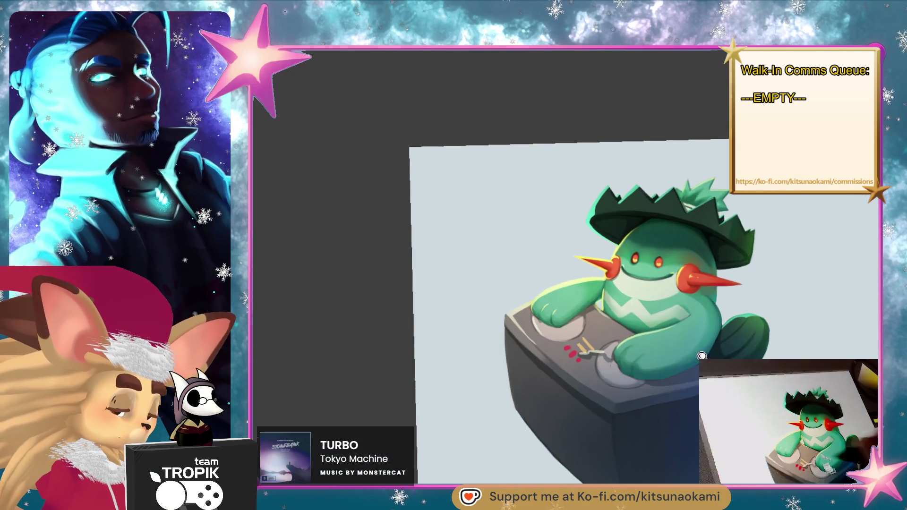
key(ctrl+plus)
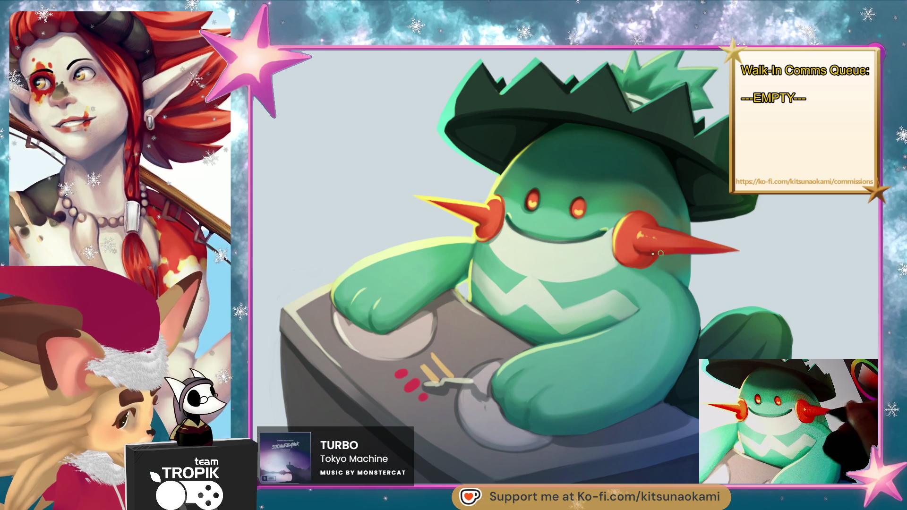
scroll(678, 410, down, 3)
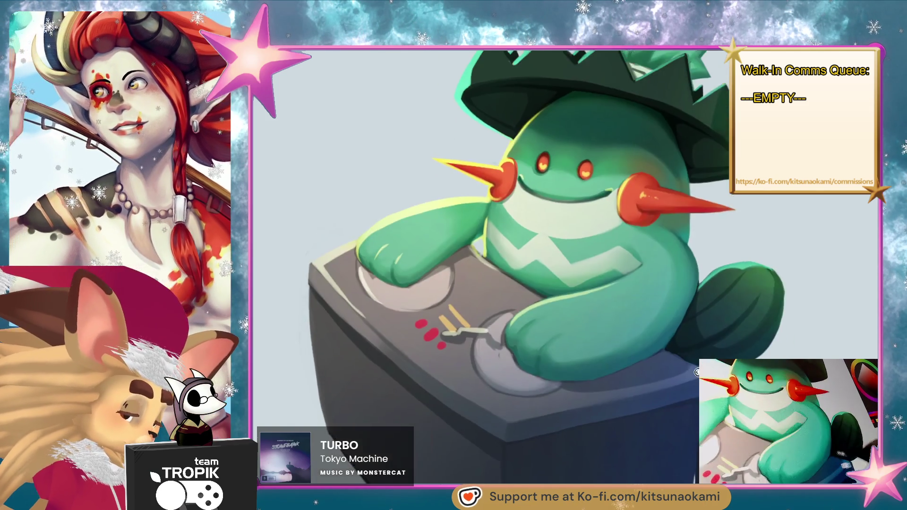
scroll(677, 393, up, 5)
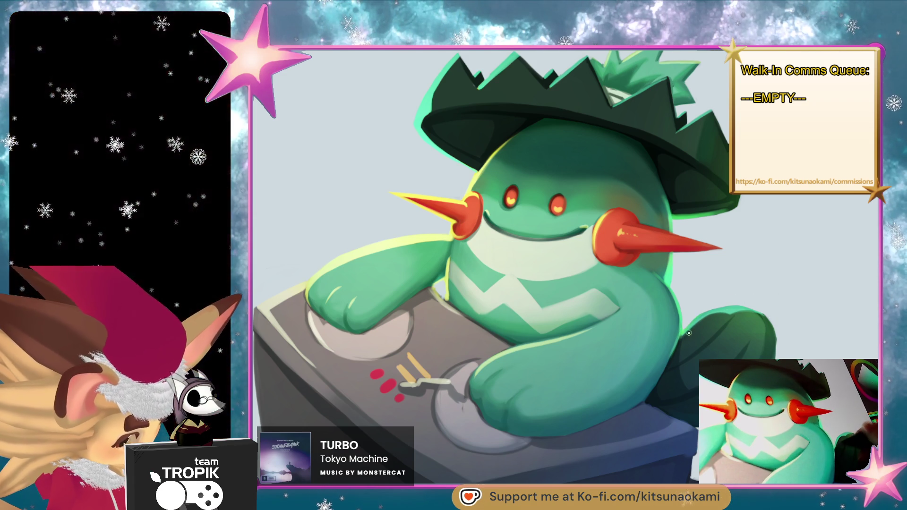
scroll(691, 331, down, 3)
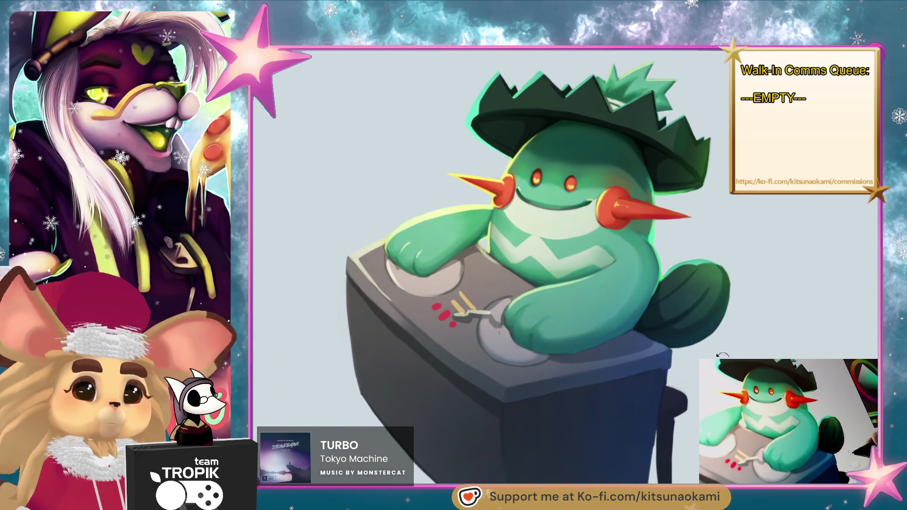
drag(722, 355, 687, 385)
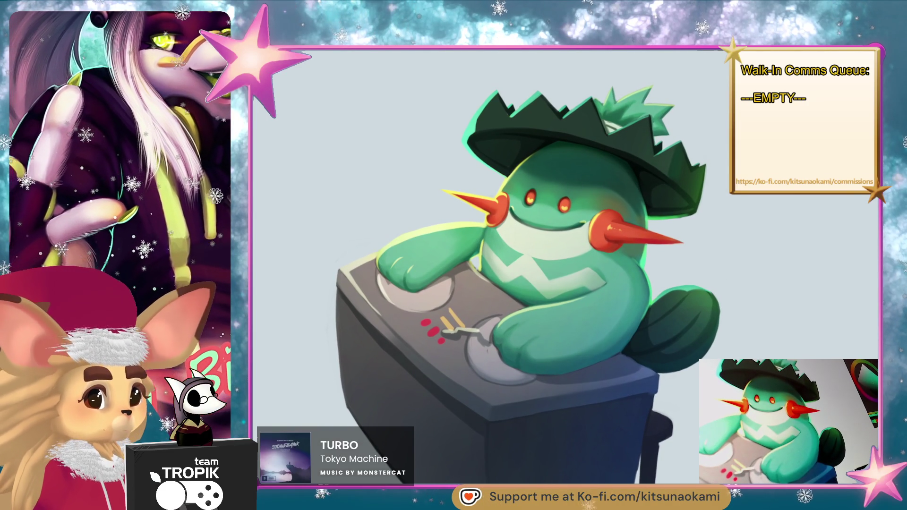
scroll(529, 287, up, 1)
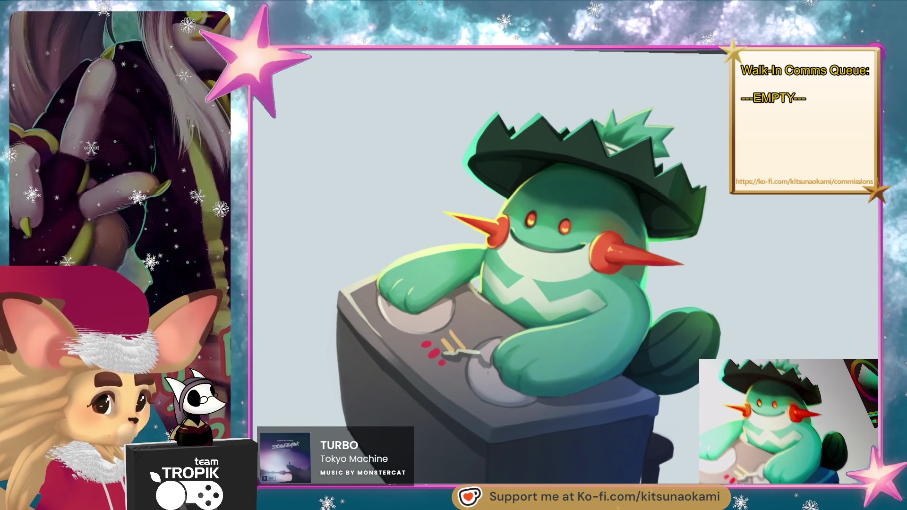
scroll(529, 287, up, 1)
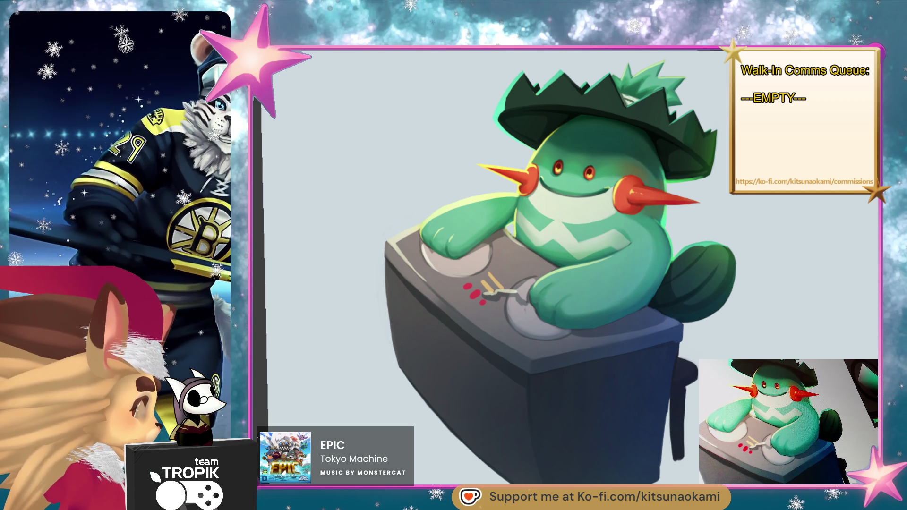
scroll(591, 194, up, 5)
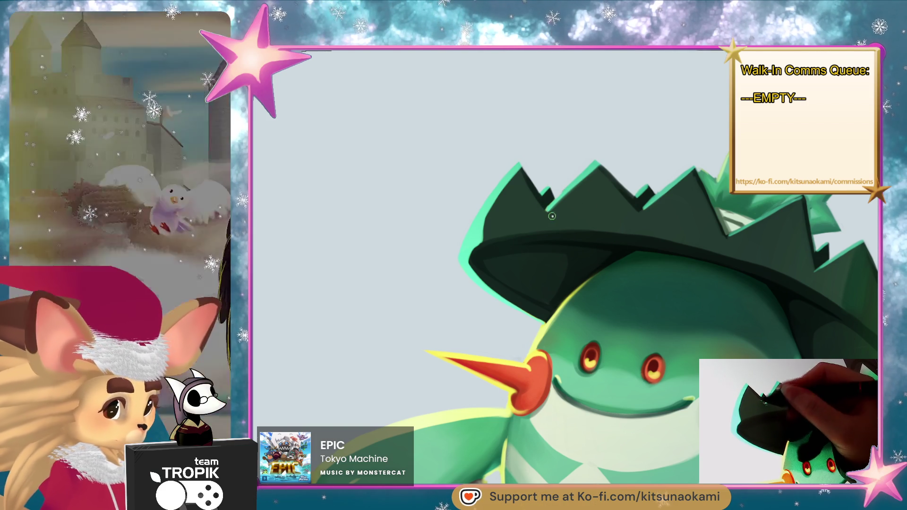
scroll(549, 214, down, 5)
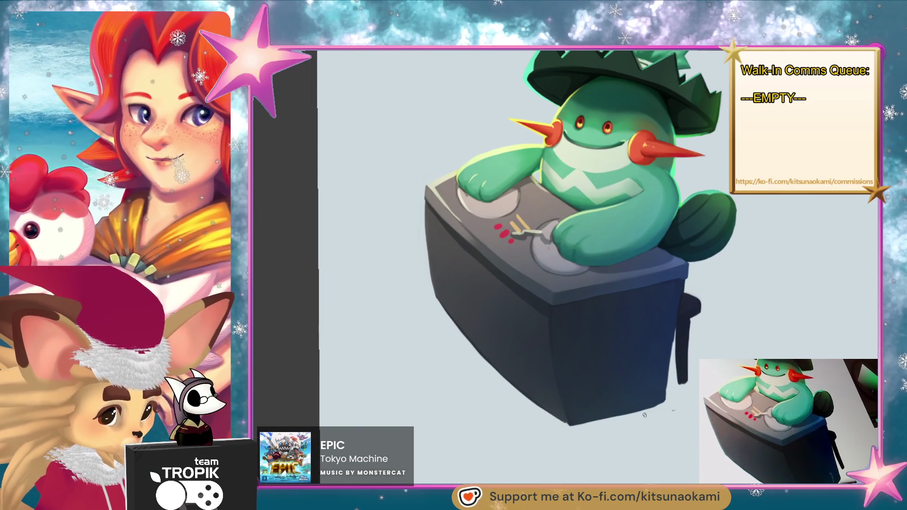
- Paint the desk's bottom edge so it lightens into the background colour
mouse_move(676, 411)
mouse_down()
mouse_move(687, 410)
mouse_move(612, 427)
mouse_up()
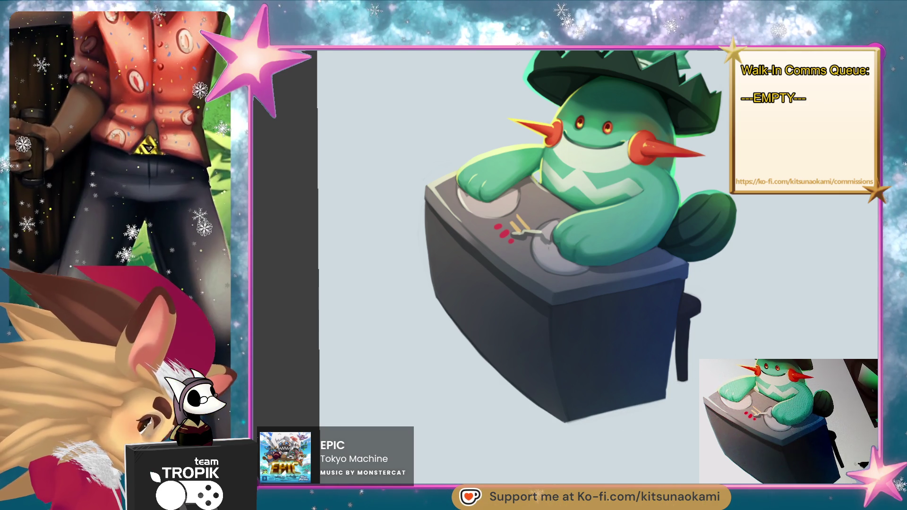
scroll(682, 444, down, 4)
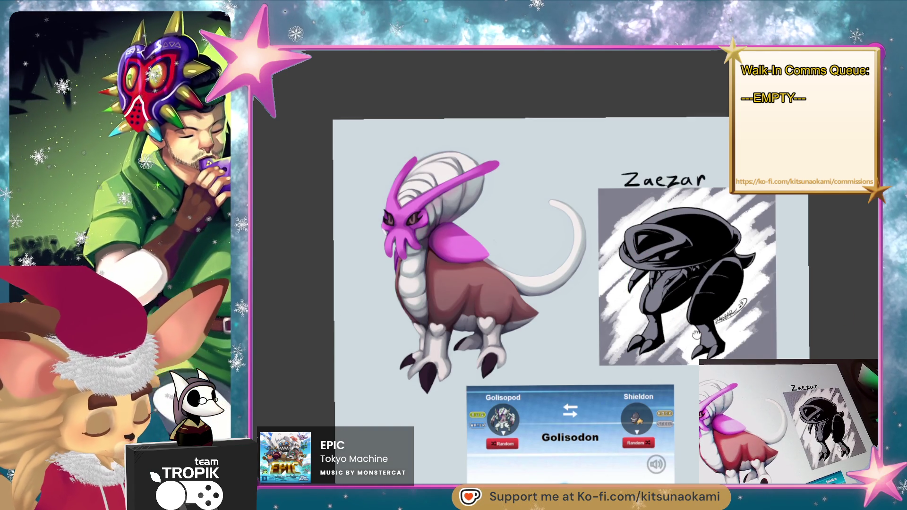
- Zoom around the Golisodon canvas, then bring the cactus DJ painting back on top with Ctrl+V
scroll(558, 231, up, 5)
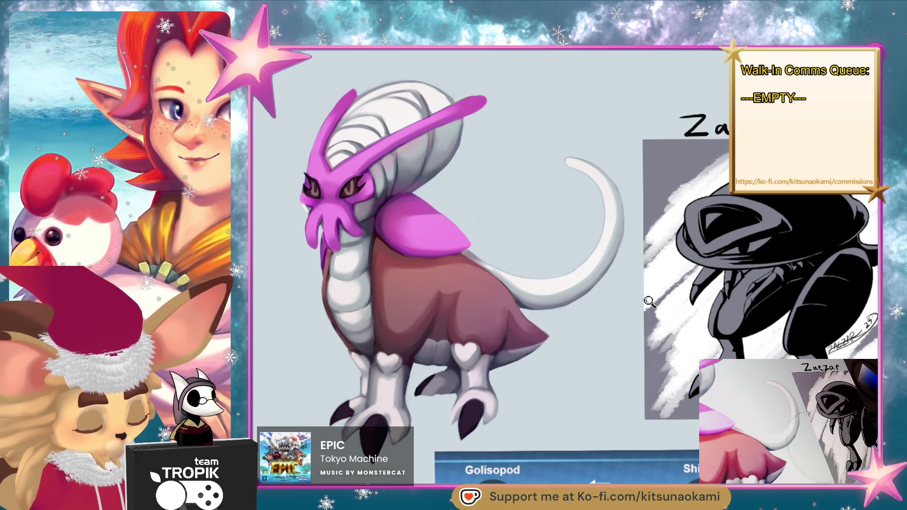
scroll(648, 300, down, 2)
scroll(649, 301, up, 3)
scroll(648, 301, down, 1)
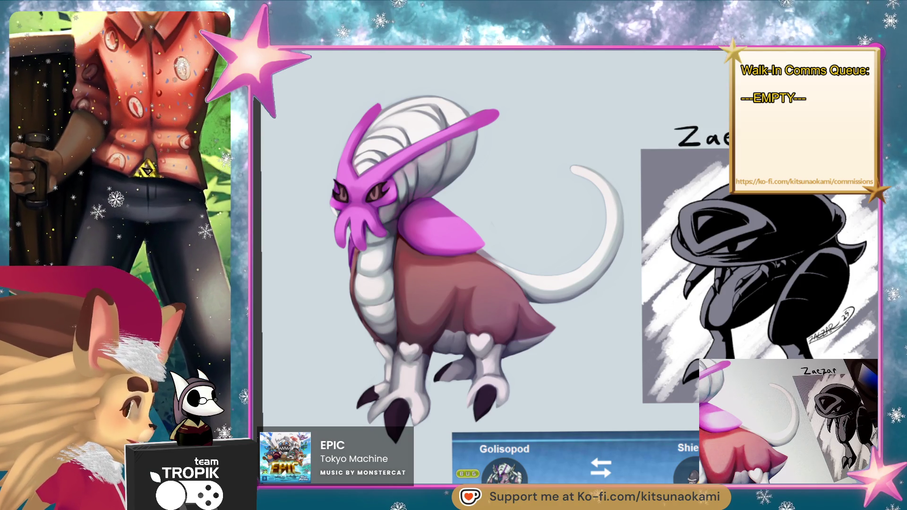
key(ctrl+v)
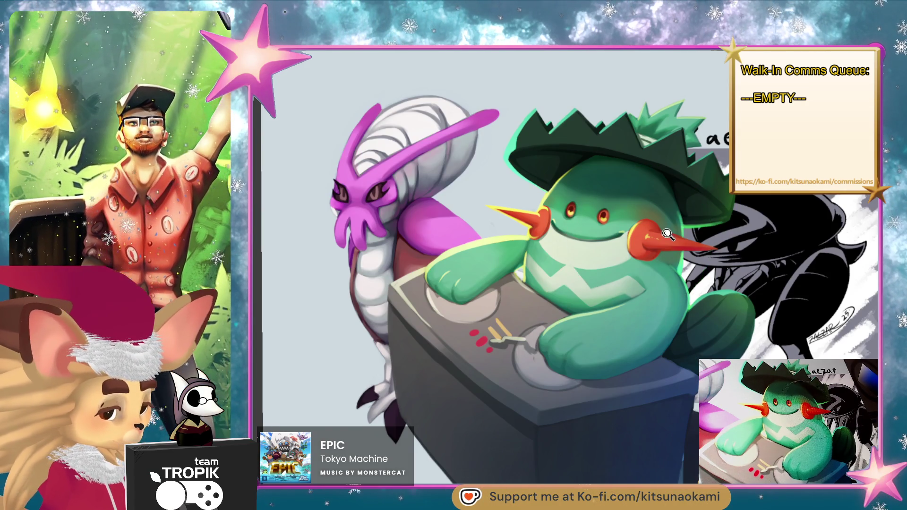
- Zoom out to compare the cactus DJ and Golisodon canvases, then zoom back in
scroll(667, 234, down, 4)
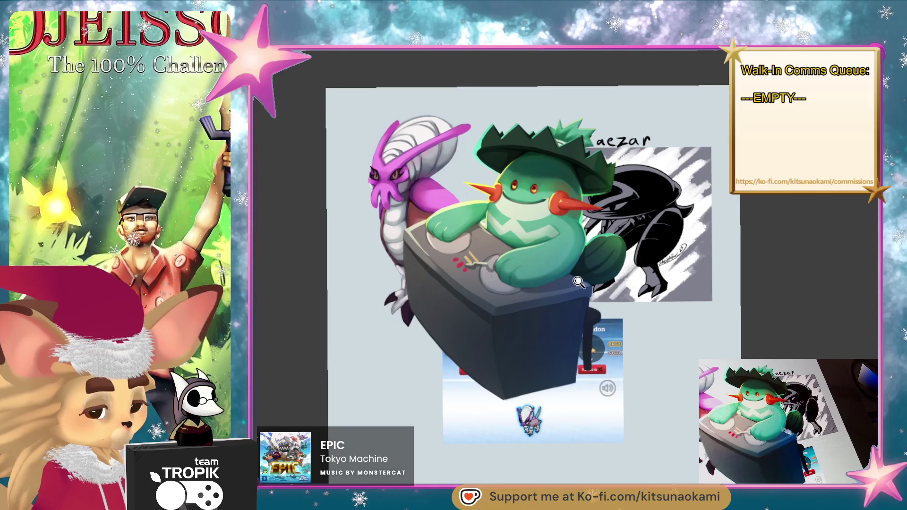
scroll(578, 282, up, 4)
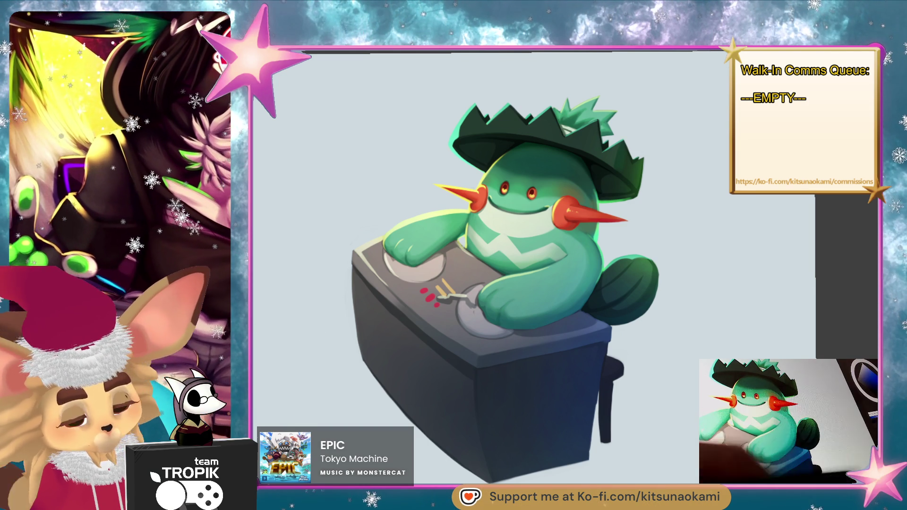
- Dab a small white highlight dot into the cactus character's left and right eyes
scroll(501, 184, up, 5)
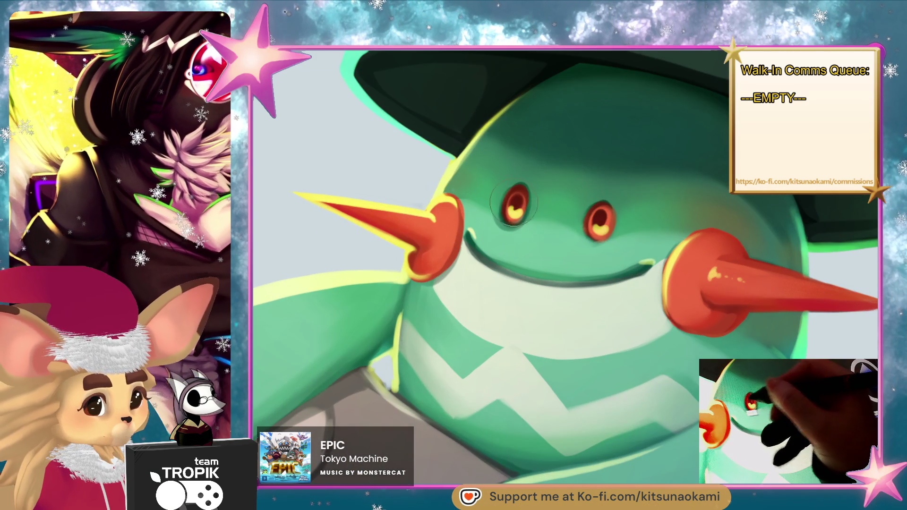
click(509, 198)
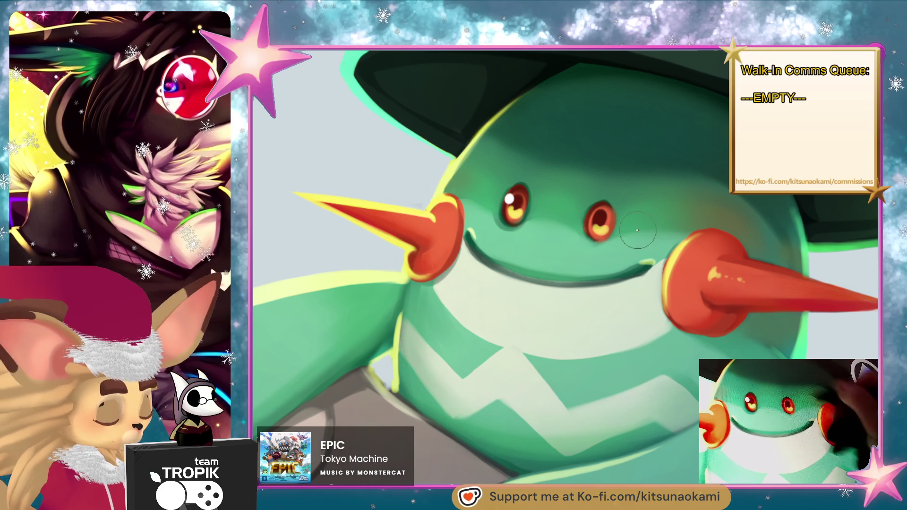
click(592, 213)
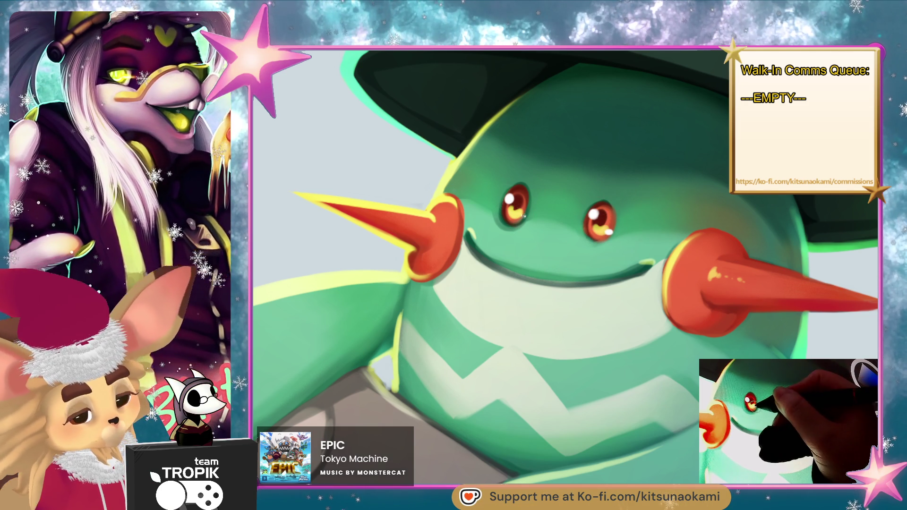
scroll(549, 222, down, 5)
scroll(634, 334, up, 2)
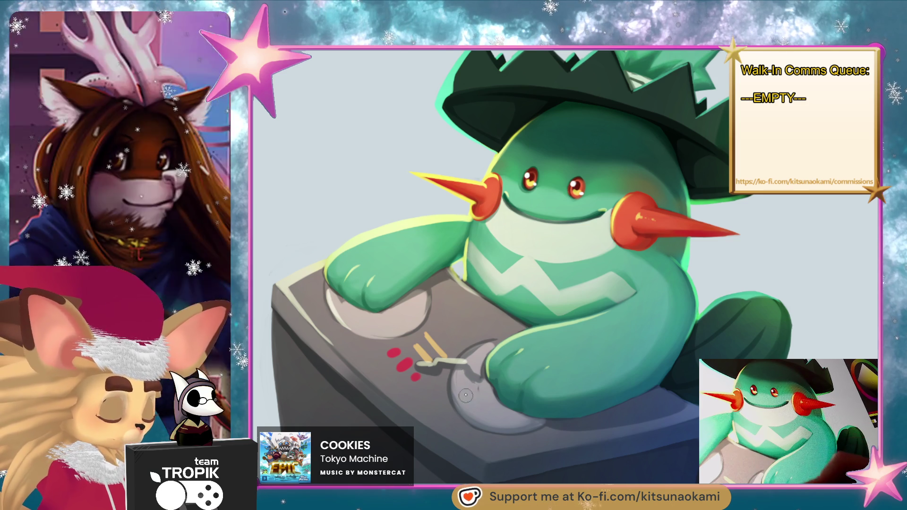
- Pan the cactus painting to show more of the hat and sample the yellow-green rim colour
drag(646, 364, 626, 394)
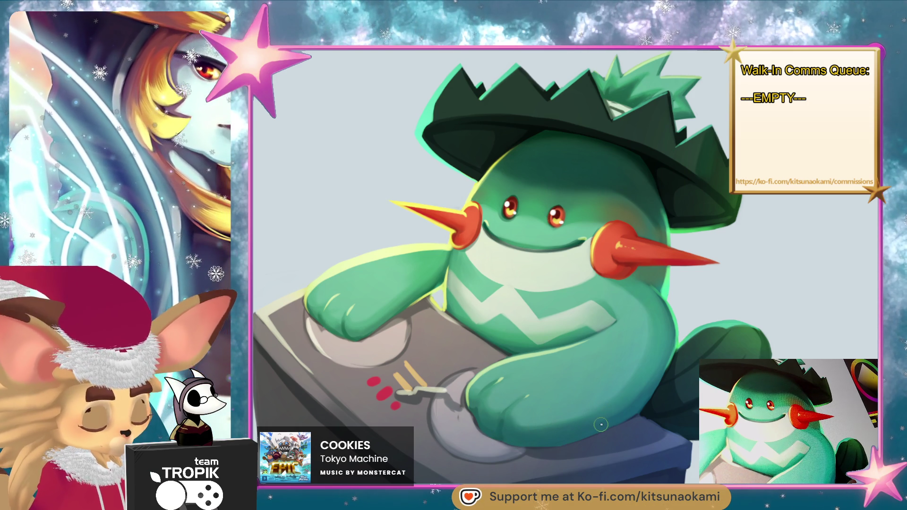
drag(599, 434, 601, 413)
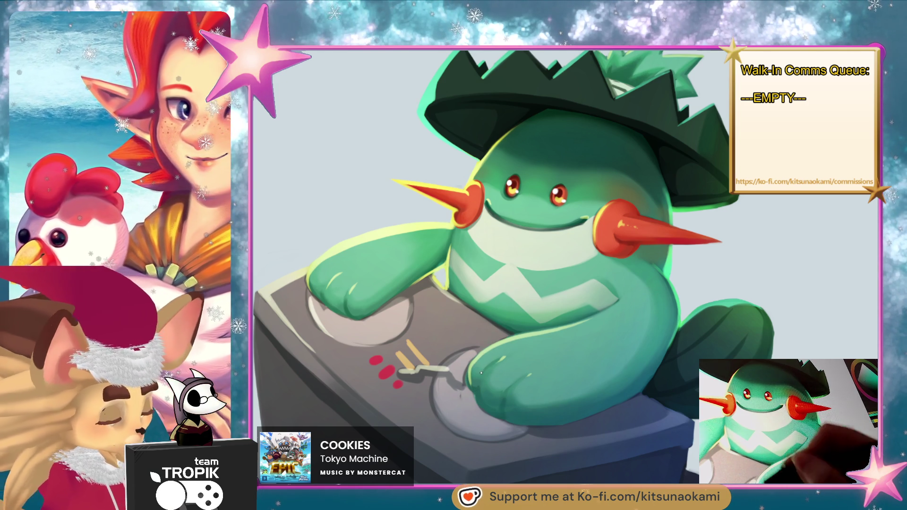
alt+click(510, 338)
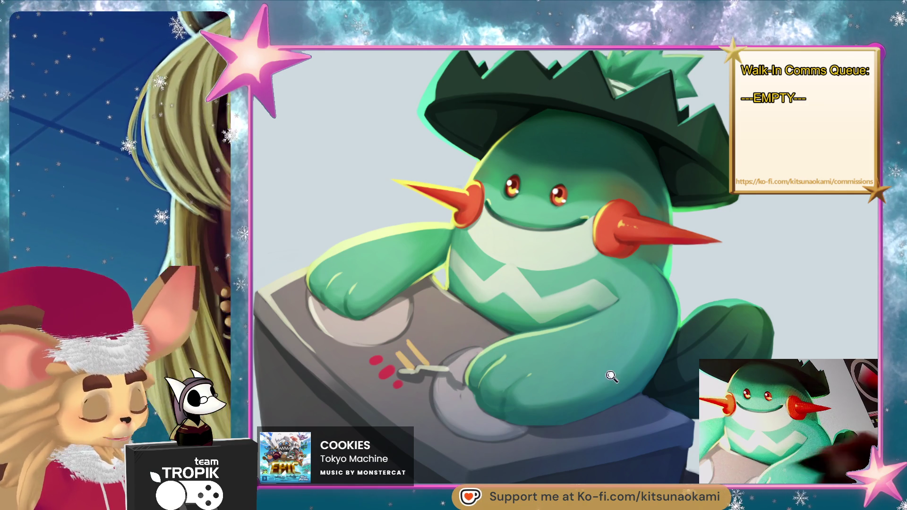
- Zoom and tilt the view of the cactus painting to check it
scroll(606, 367, down, 5)
scroll(644, 425, up, 3)
mouse_move(676, 412)
mouse_down()
mouse_move(668, 403)
mouse_move(658, 411)
mouse_move(660, 448)
mouse_move(680, 437)
mouse_move(688, 413)
mouse_up()
scroll(663, 456, down, 2)
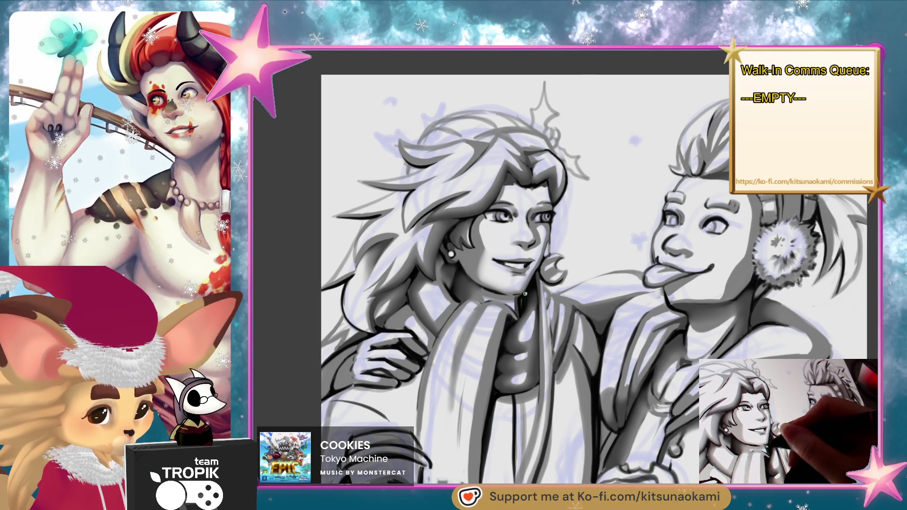
- Bring the coats and cups into view and darken shading on the left coat and lower scarf
scroll(598, 316, down, 3)
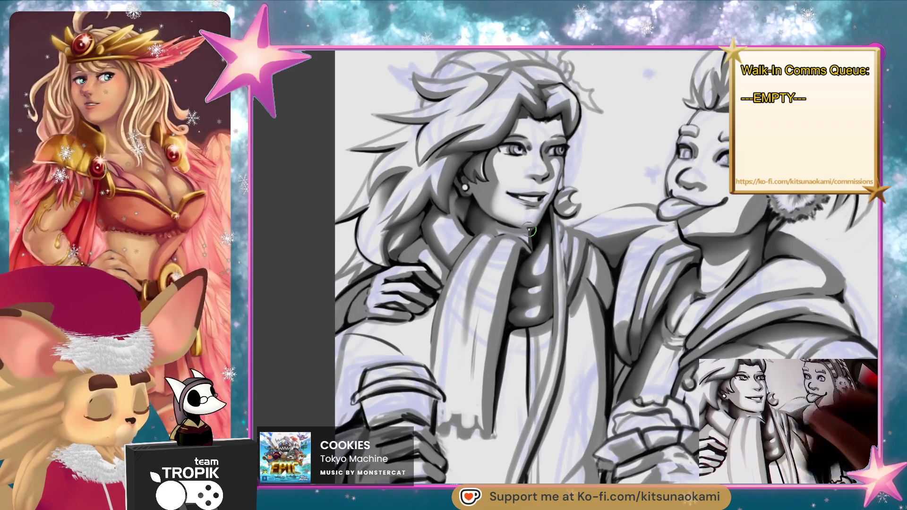
drag(616, 389, 635, 311)
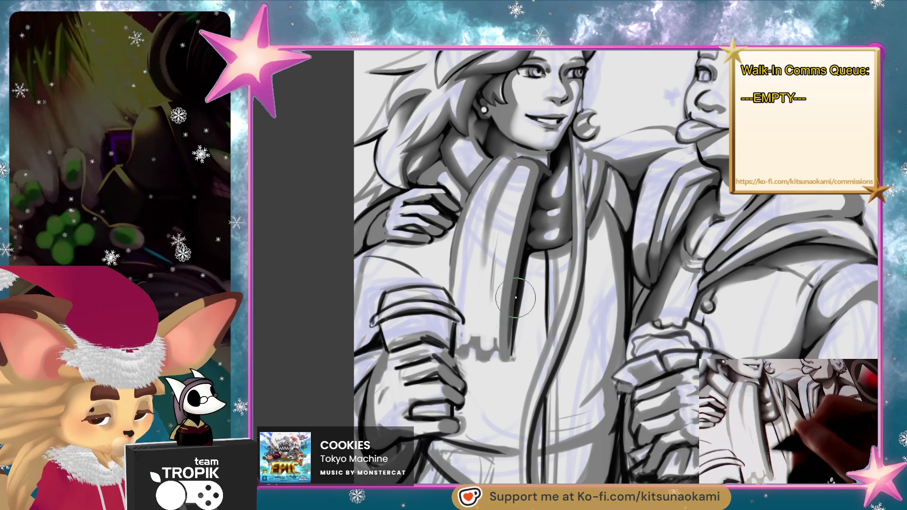
mouse_move(495, 345)
mouse_down()
mouse_move(470, 354)
mouse_move(493, 350)
mouse_up()
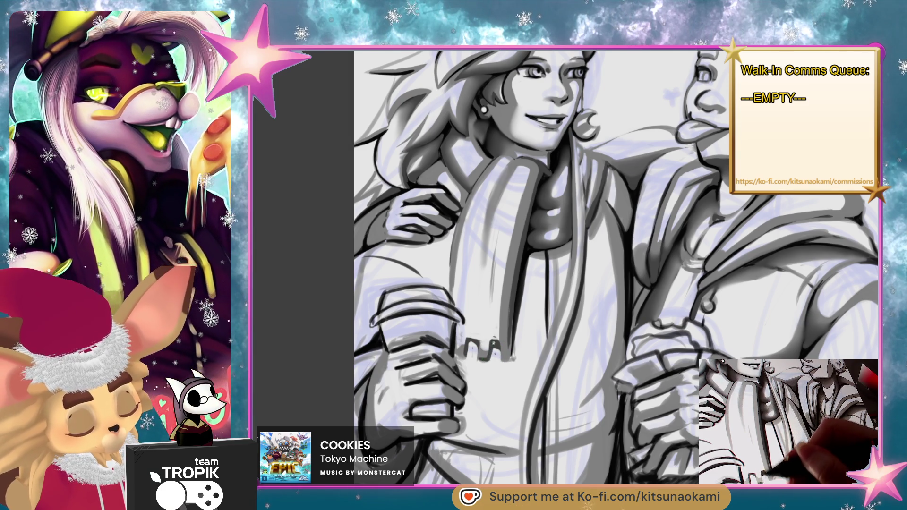
drag(499, 361, 508, 352)
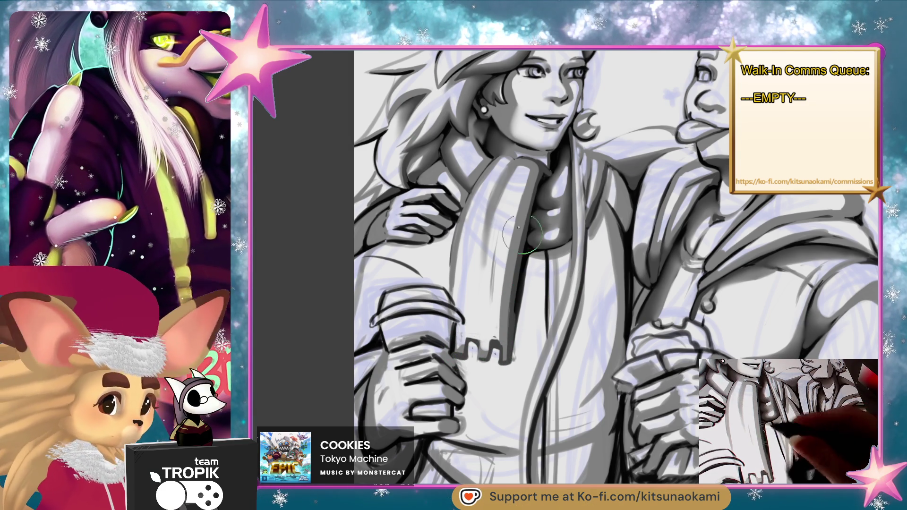
- Lighten the scarf's left band with a large soft brush, then add a dark stroke down it
drag(503, 166, 493, 220)
drag(503, 189, 472, 290)
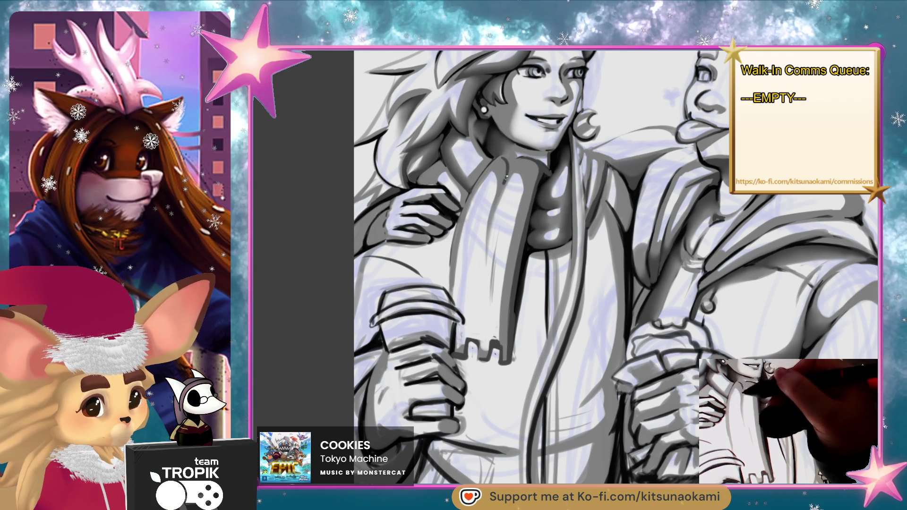
key(bracketright)
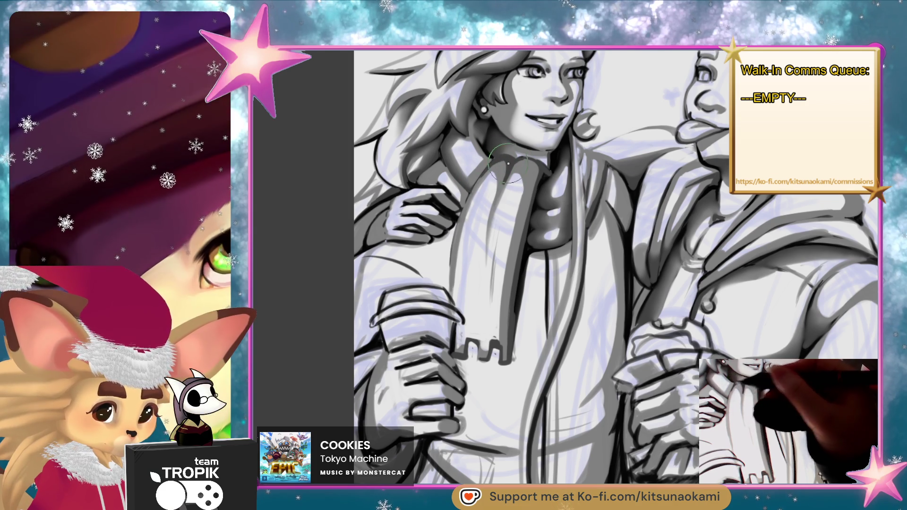
key(bracketleft)
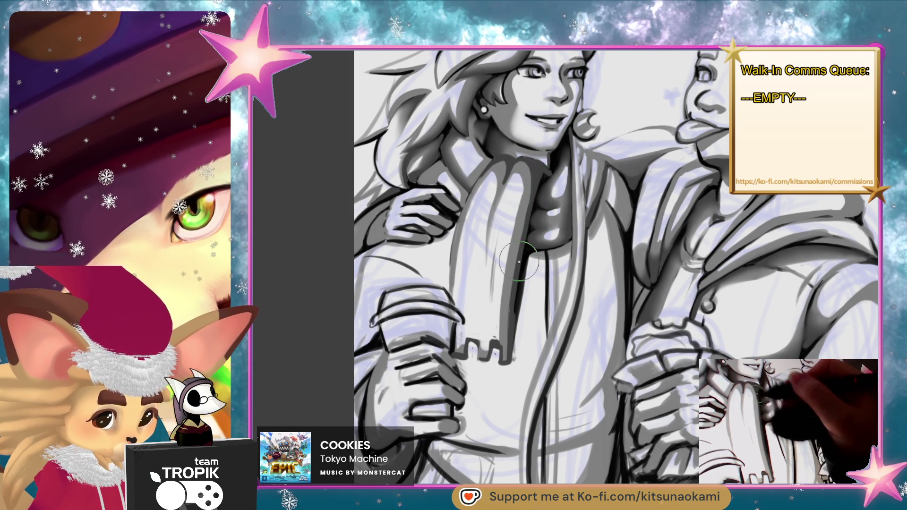
key(bracketright)
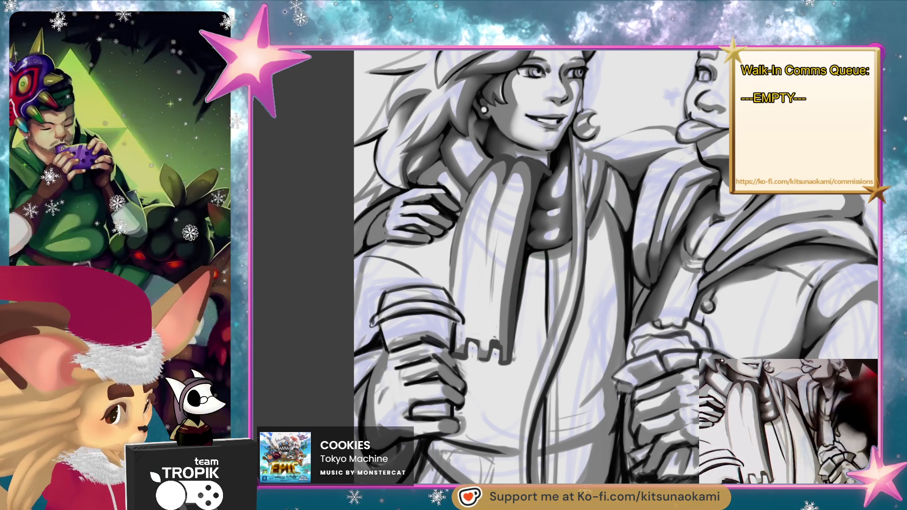
mouse_move(534, 258)
mouse_down()
mouse_move(526, 367)
mouse_move(510, 374)
mouse_move(524, 283)
mouse_up()
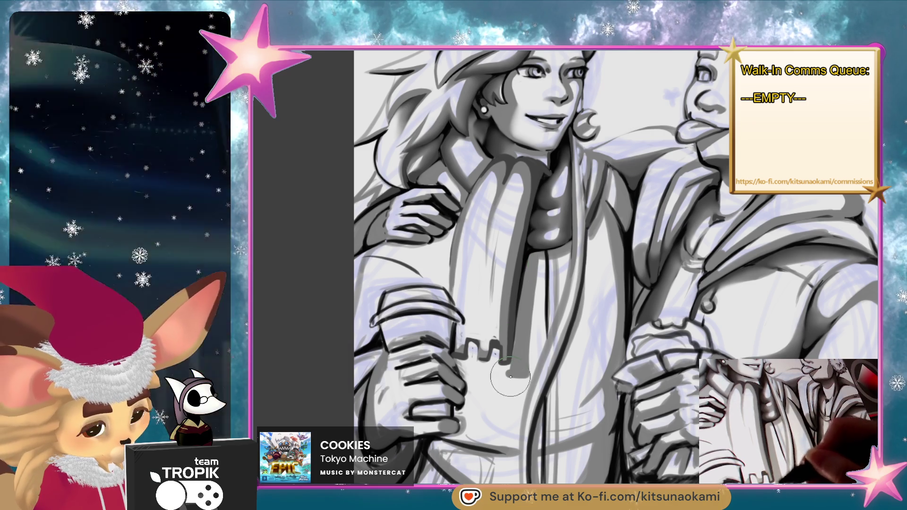
- Undo the tip of the scarf stroke and redraw the dark stroke at the scarf's end
key(ctrl+z)
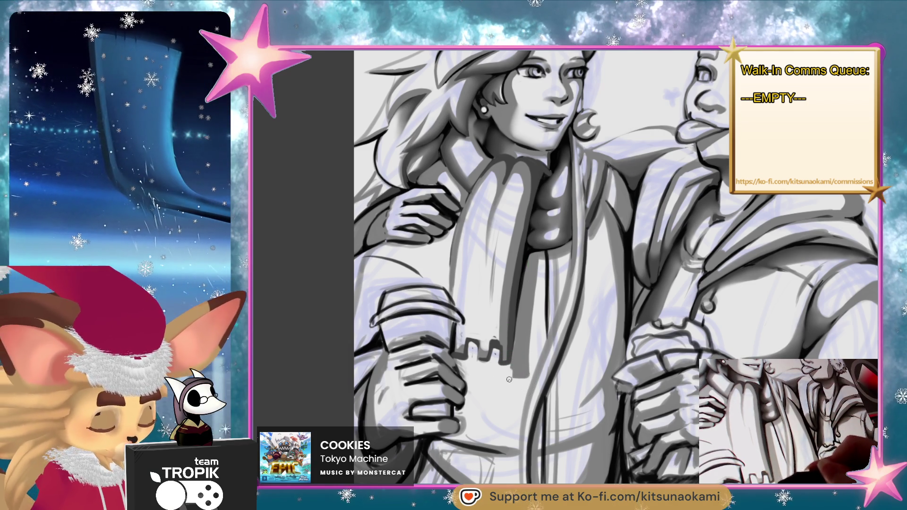
drag(509, 378, 493, 373)
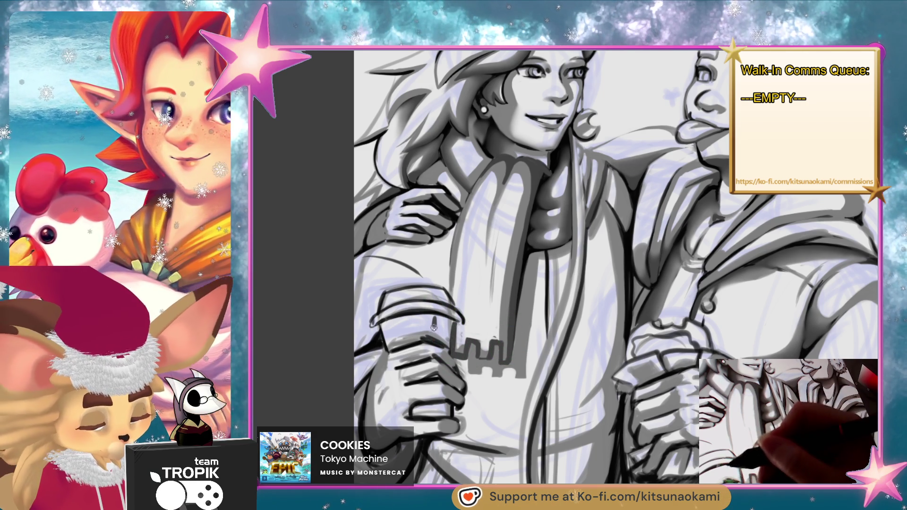
- Darken the cup's left edge and side, and lighten its lower-left area
drag(444, 345, 439, 334)
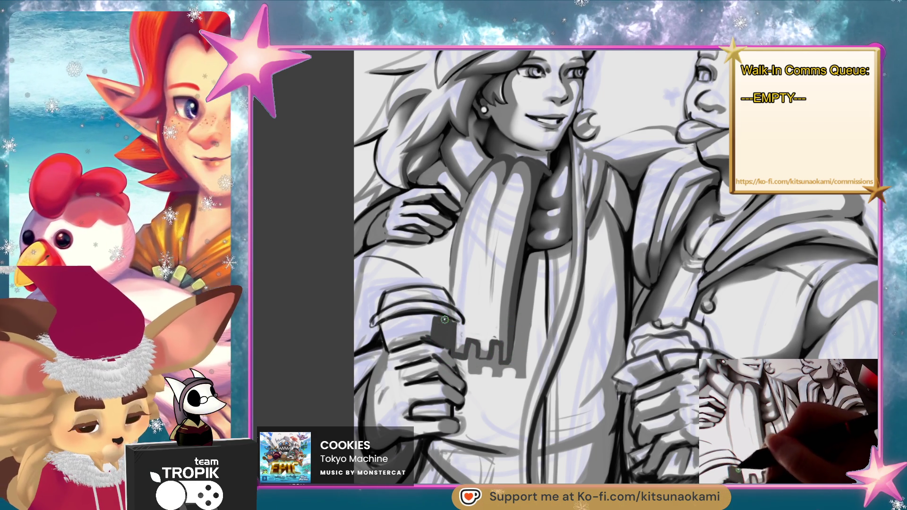
mouse_move(447, 321)
mouse_down()
mouse_move(441, 338)
mouse_move(419, 324)
mouse_move(439, 333)
mouse_up()
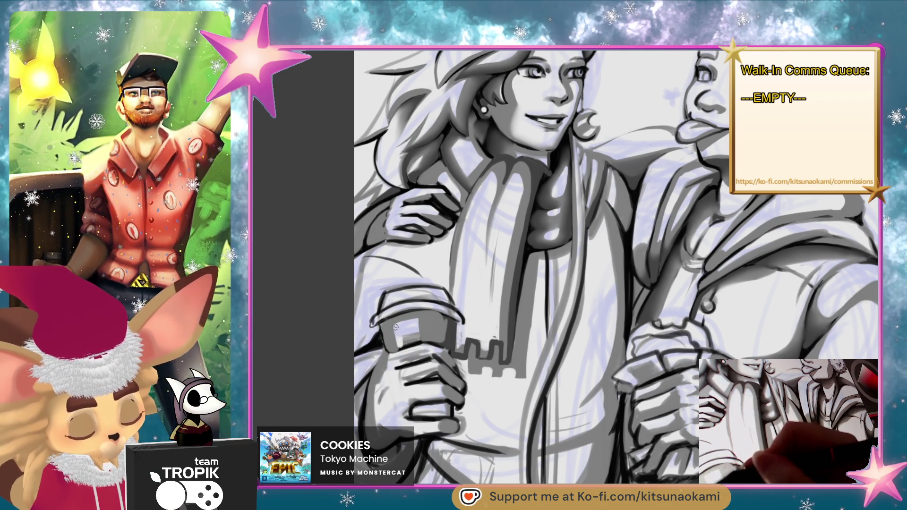
mouse_move(399, 344)
mouse_down()
mouse_move(418, 338)
mouse_move(405, 343)
mouse_up()
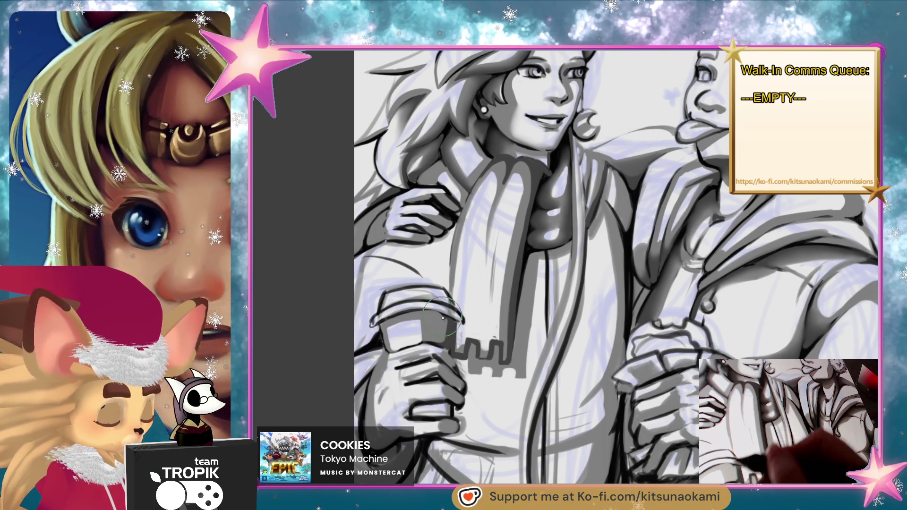
drag(422, 312, 401, 315)
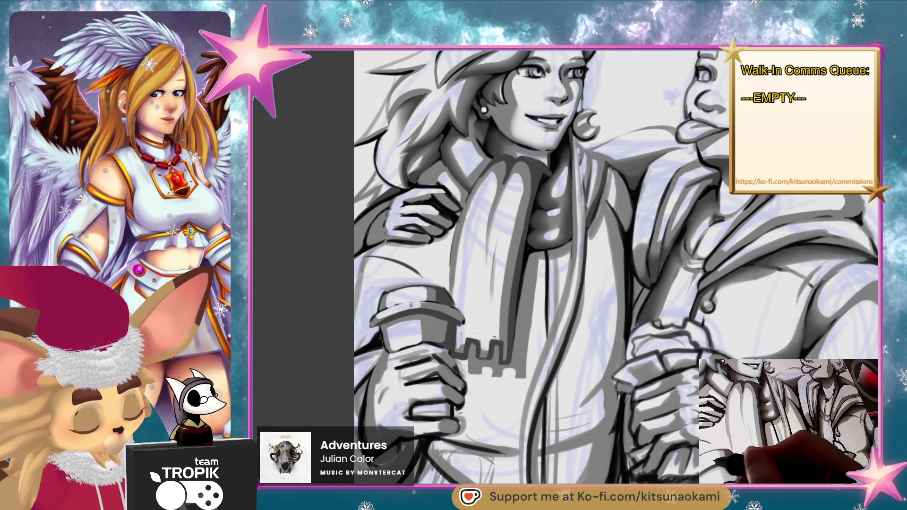
- Brush a lighter tone just under the cup lid, then repaint the collar patch darker grey
drag(471, 300, 404, 306)
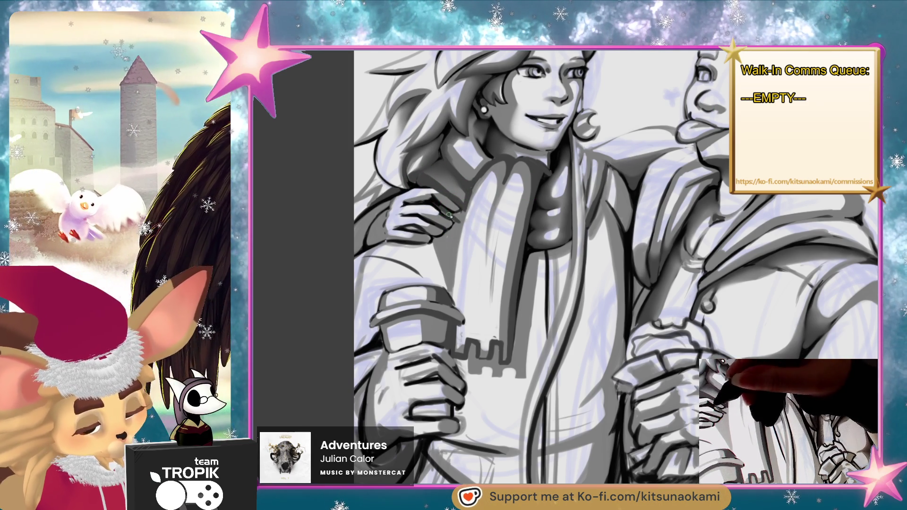
drag(470, 172, 461, 223)
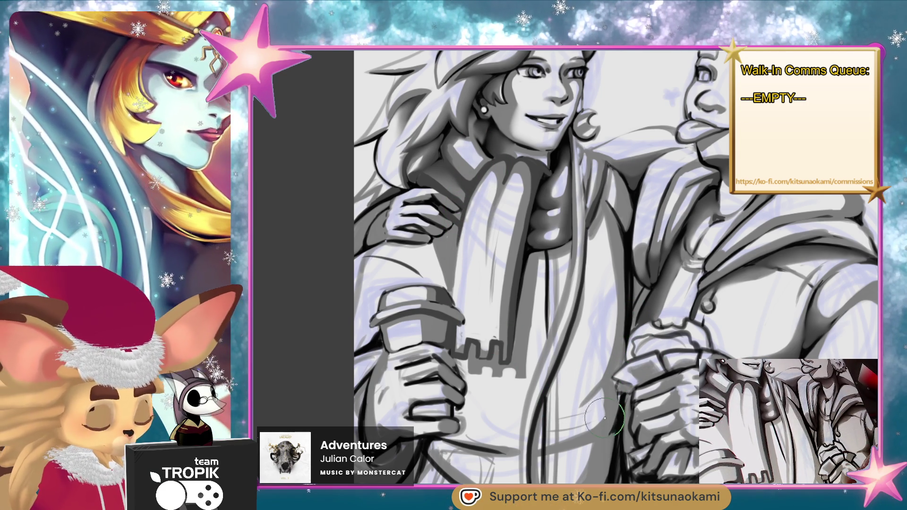
scroll(607, 413, down, 2)
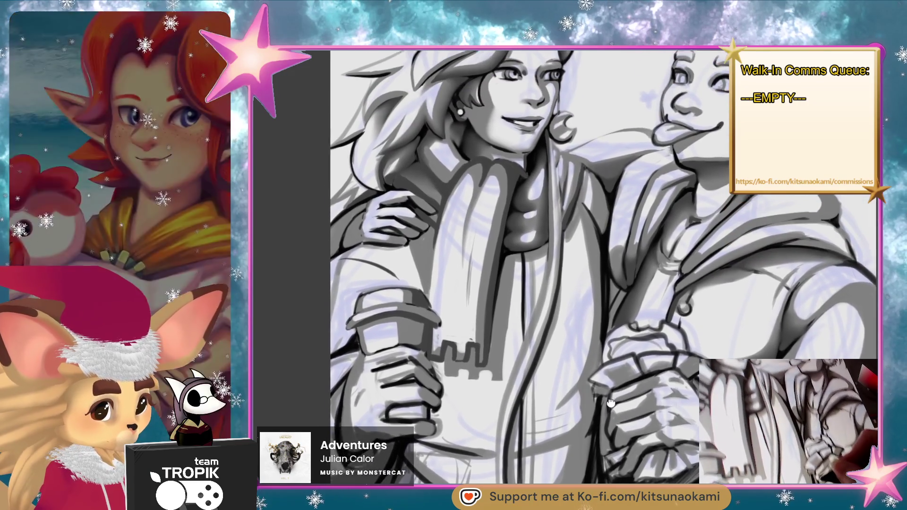
- Recentre the two characters and touch up the scarf with a dark mark and lighter shading above
drag(611, 402, 615, 412)
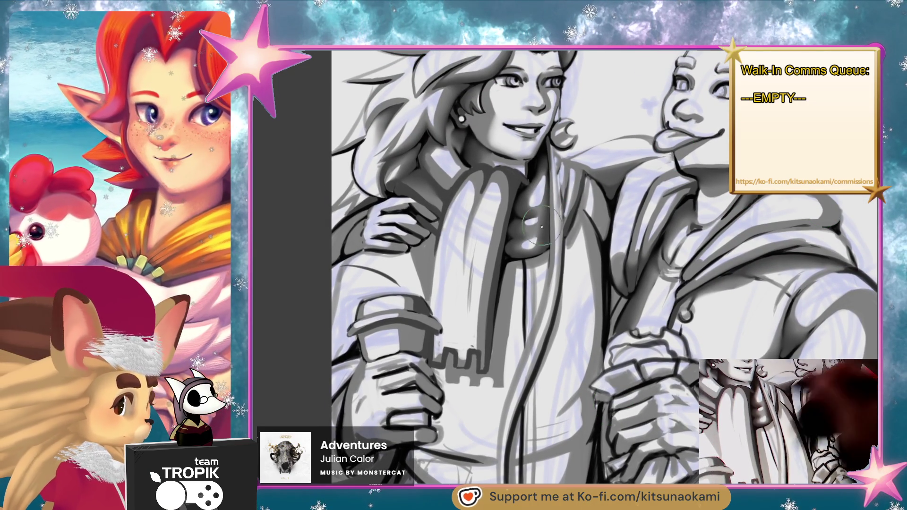
mouse_move(530, 244)
mouse_down()
mouse_move(538, 248)
mouse_move(545, 234)
mouse_move(529, 229)
mouse_up()
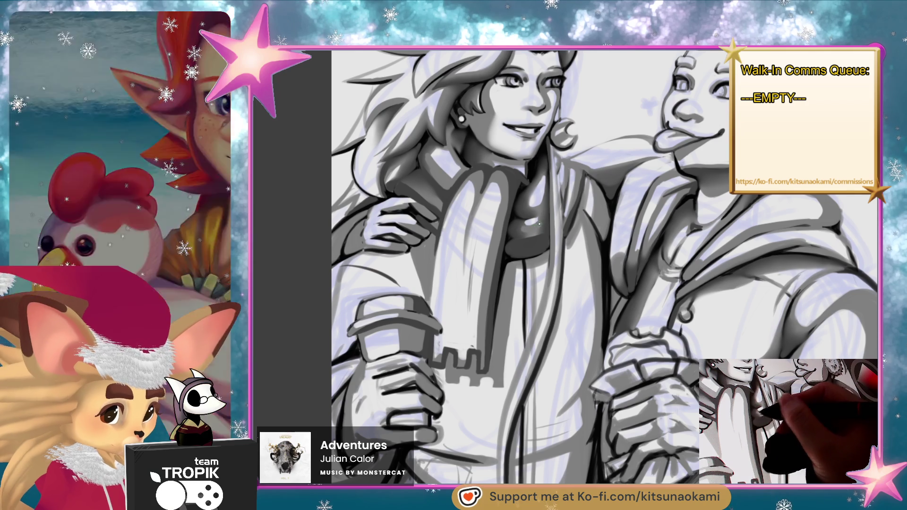
mouse_move(527, 242)
mouse_down()
mouse_move(525, 208)
mouse_move(541, 198)
mouse_up()
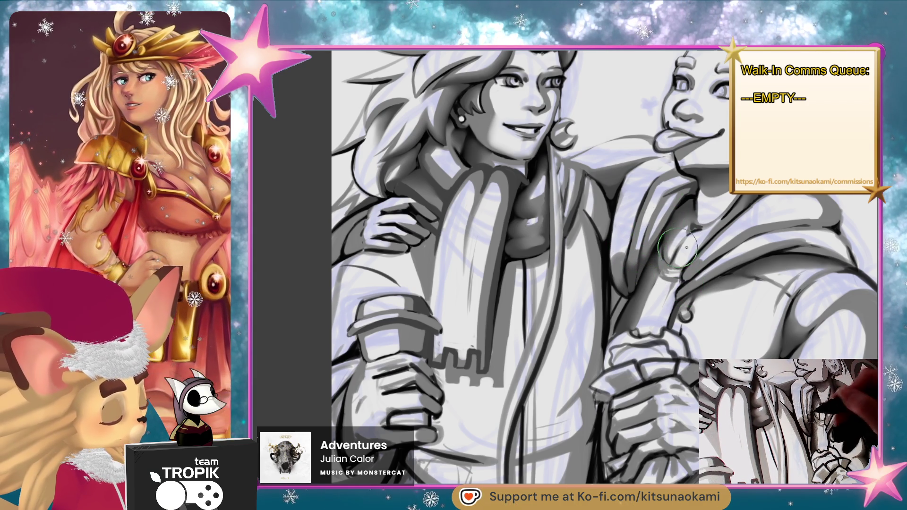
- Paint light highlights on the right friend's coat near the button and a short dark stroke
drag(672, 247, 651, 188)
mouse_move(615, 215)
mouse_down()
mouse_move(617, 242)
mouse_move(629, 243)
mouse_up()
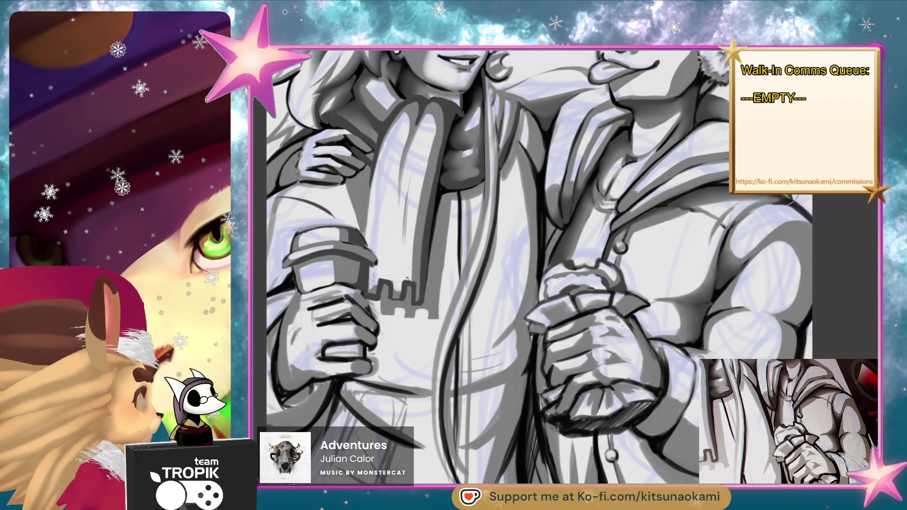
drag(714, 216, 714, 220)
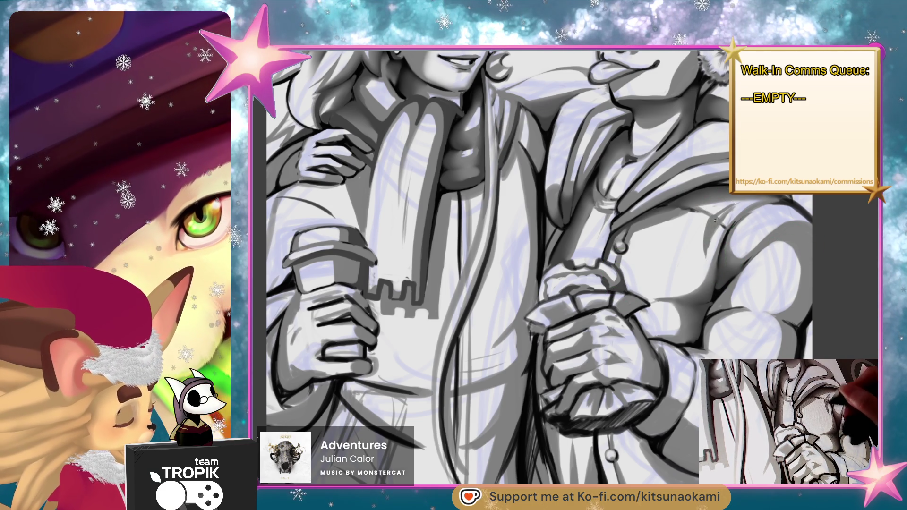
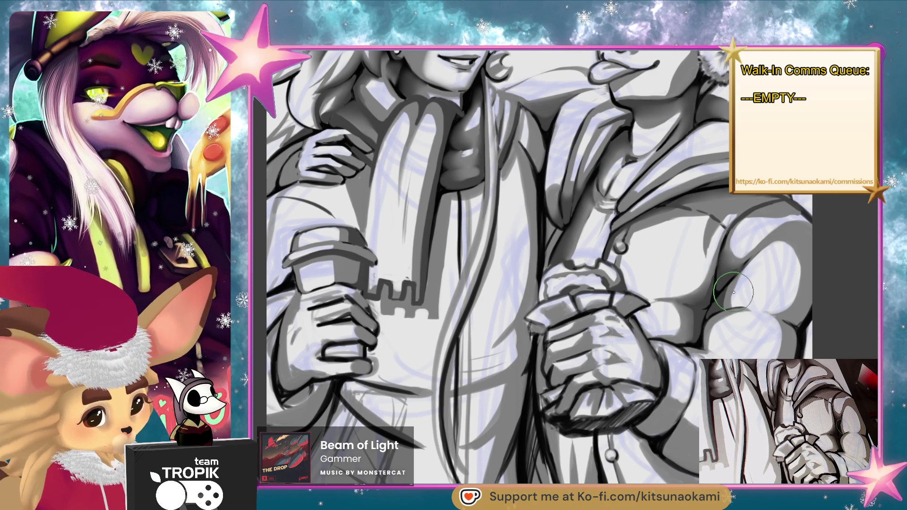
- Pan to the right character's clasped hands and sleeve, then tilt the view about 15° clockwise
drag(684, 501, 590, 370)
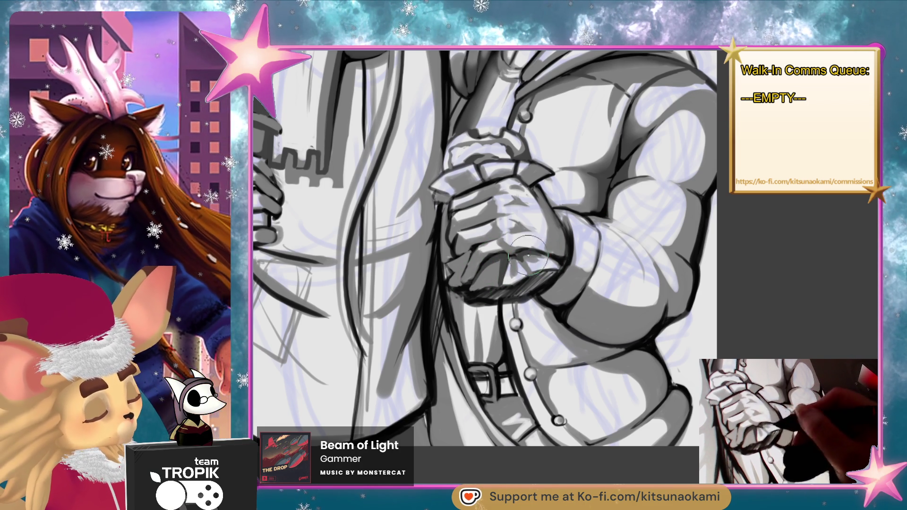
key(6)
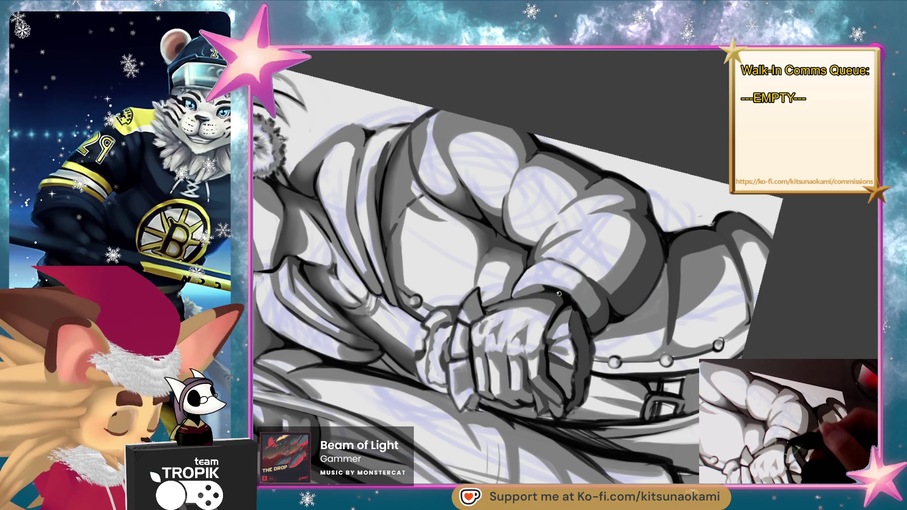
- Zoom onto the clasped hands, shrink the brush, then straighten the view to show the whole drawing
mouse_move(656, 324)
mouse_down()
mouse_move(673, 440)
mouse_move(527, 450)
mouse_up()
scroll(581, 411, up, 5)
mouse_move(684, 233)
mouse_down()
mouse_move(698, 330)
mouse_move(729, 178)
mouse_up()
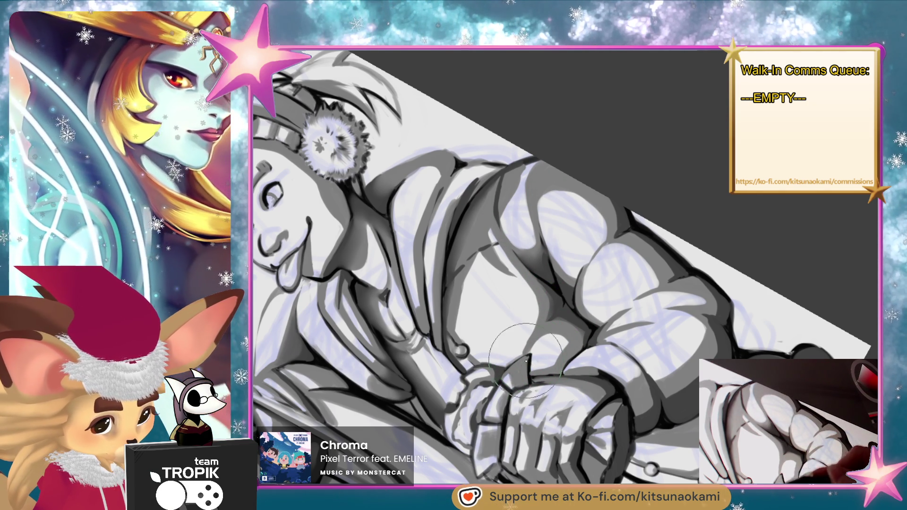
key(bracketleft)
key(bracketleft)
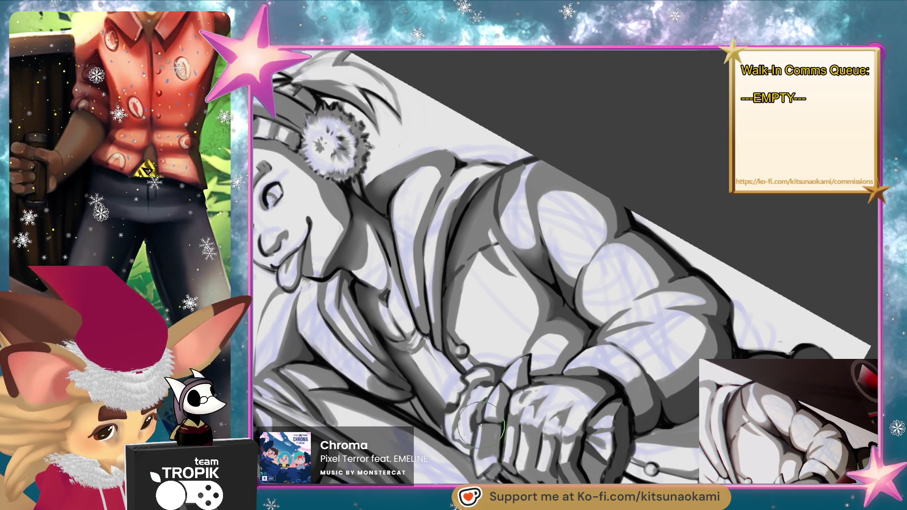
mouse_move(509, 434)
mouse_down()
mouse_move(640, 461)
mouse_move(549, 448)
mouse_move(648, 353)
mouse_up()
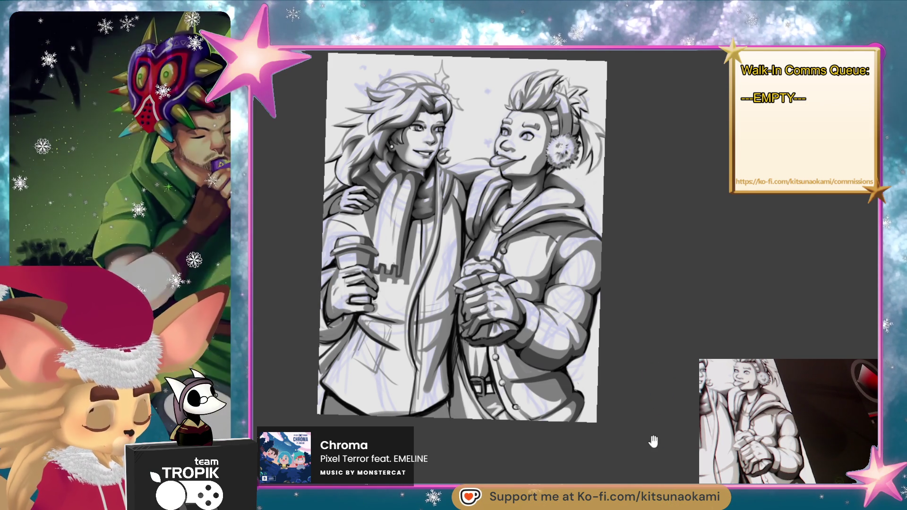
- Zoom and pan over the right character's coat buttons, shrinking the brush to a tiny size
scroll(652, 435, up, 5)
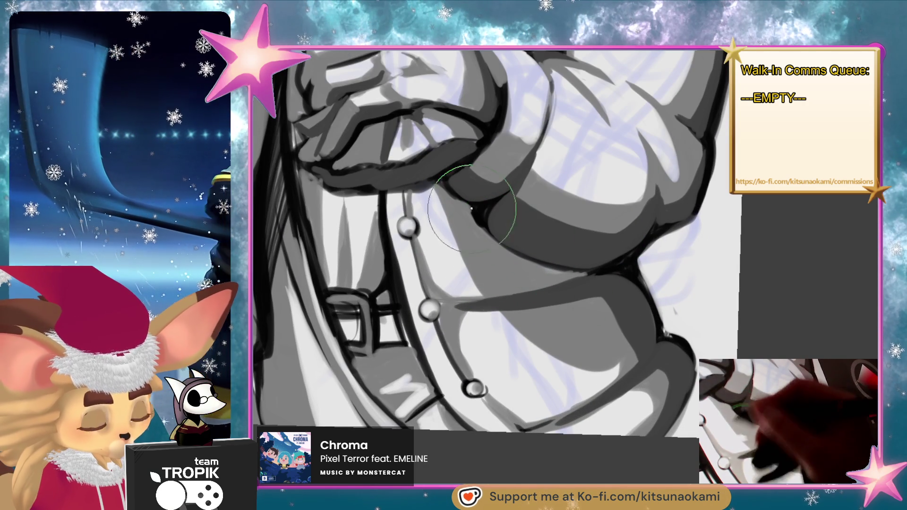
mouse_move(443, 192)
mouse_down()
mouse_move(531, 314)
mouse_move(598, 326)
mouse_up()
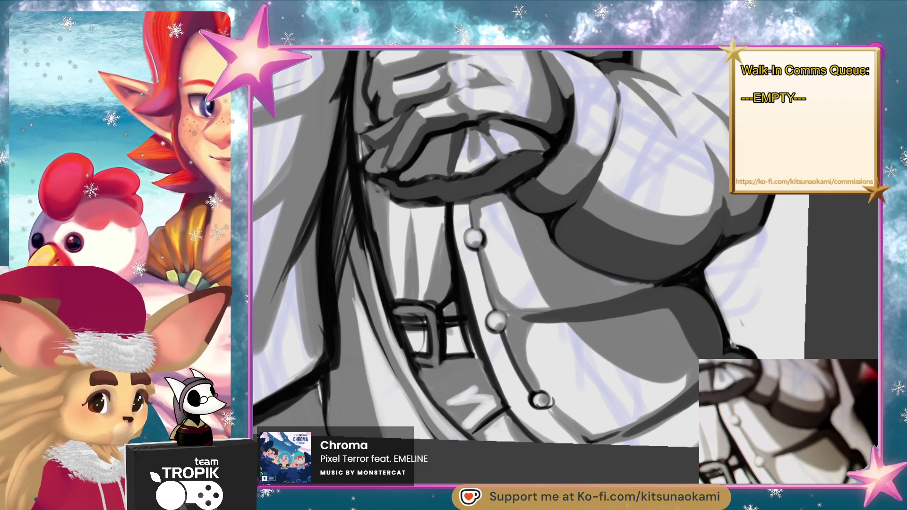
key([)
key([)
key([)
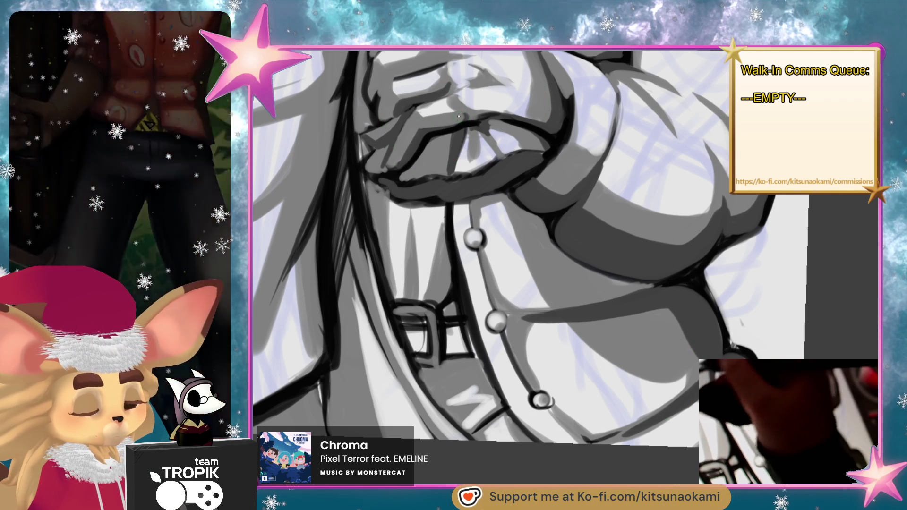
drag(458, 118, 460, 277)
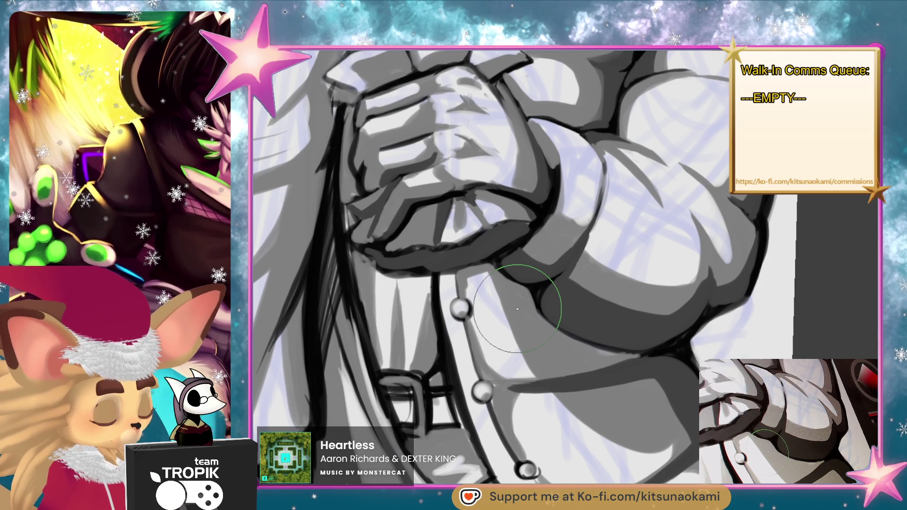
scroll(517, 309, down, 3)
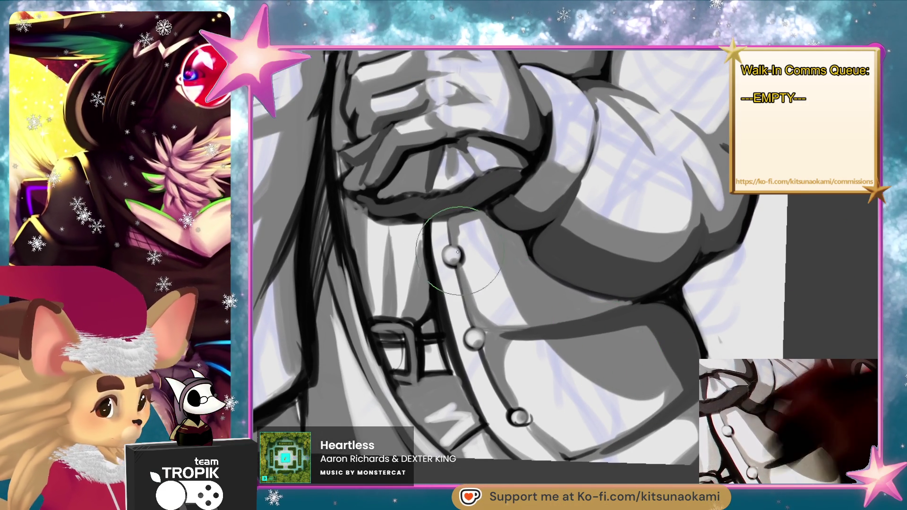
- Paint the three coat buttons flat grey, undo the lower two, and rotate onto the coat and belt
click(452, 255)
click(475, 337)
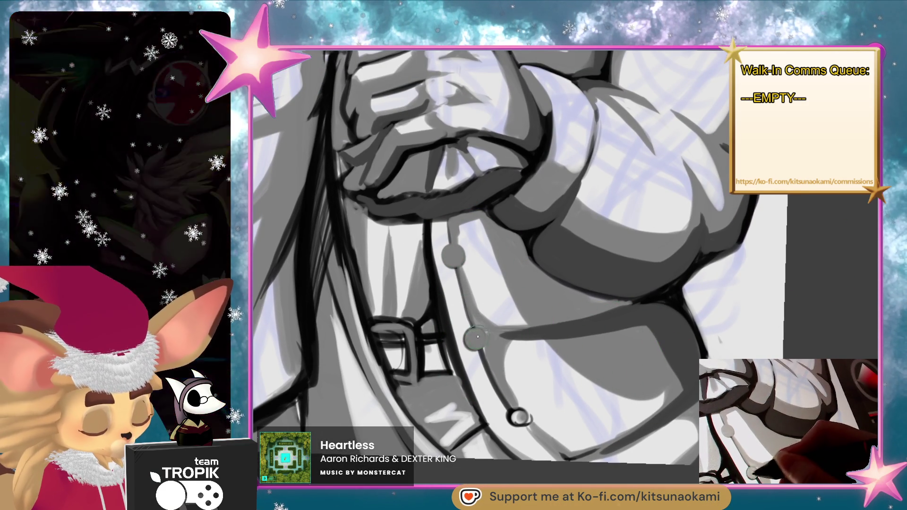
click(519, 418)
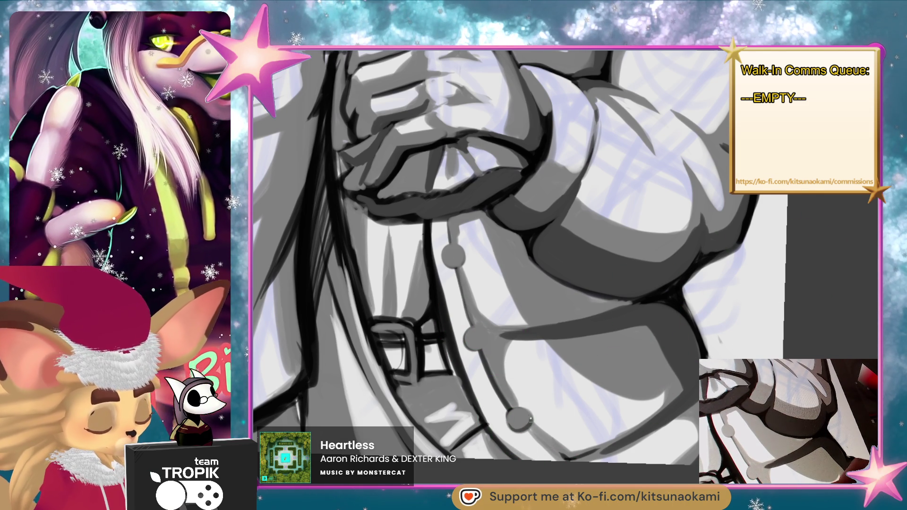
key(ctrl+z)
key(ctrl+z)
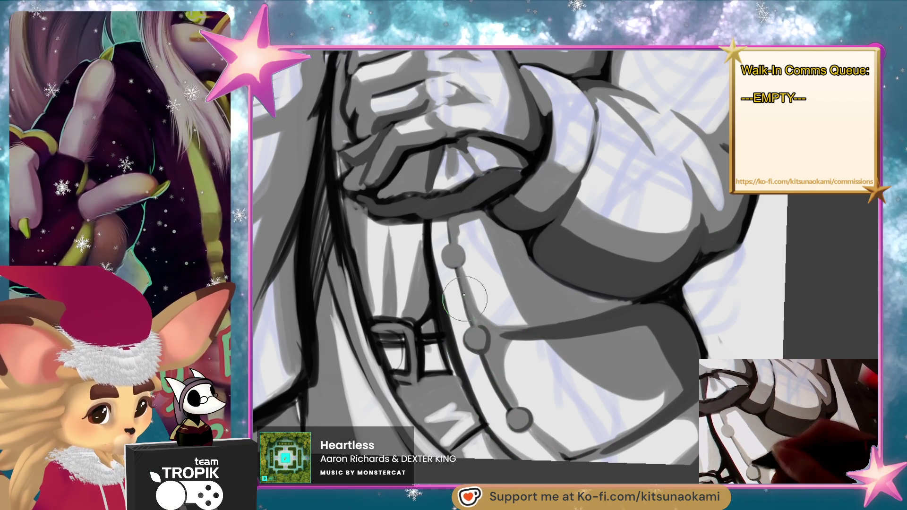
mouse_move(449, 267)
mouse_down()
mouse_move(602, 411)
mouse_move(676, 322)
mouse_move(674, 305)
mouse_up()
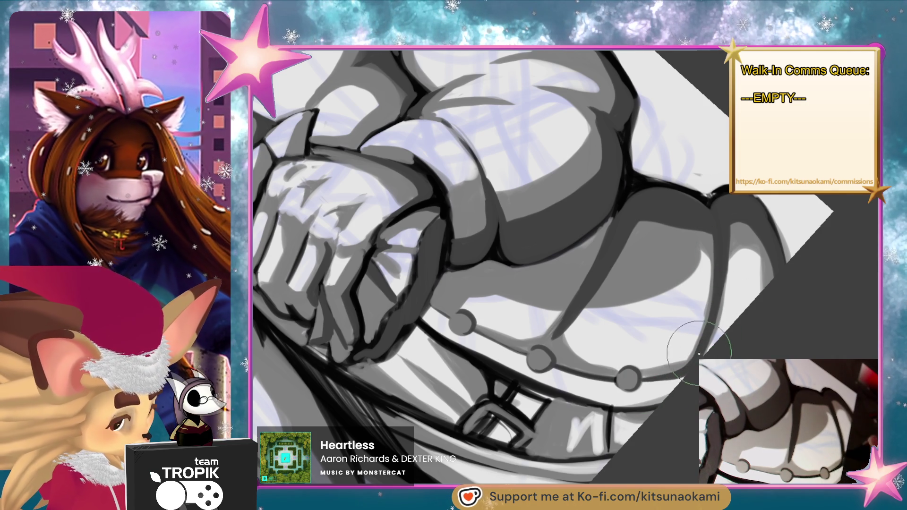
- Darken the shadow along the coat's right outline and sleeve with a larger brush
mouse_move(765, 232)
mouse_down()
mouse_move(728, 222)
mouse_move(755, 293)
mouse_move(741, 264)
mouse_move(739, 321)
mouse_up()
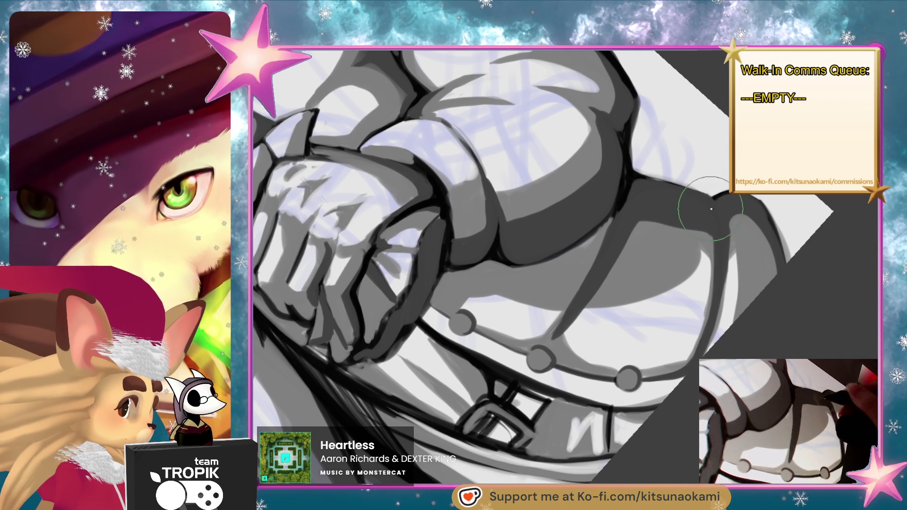
key(bracketright)
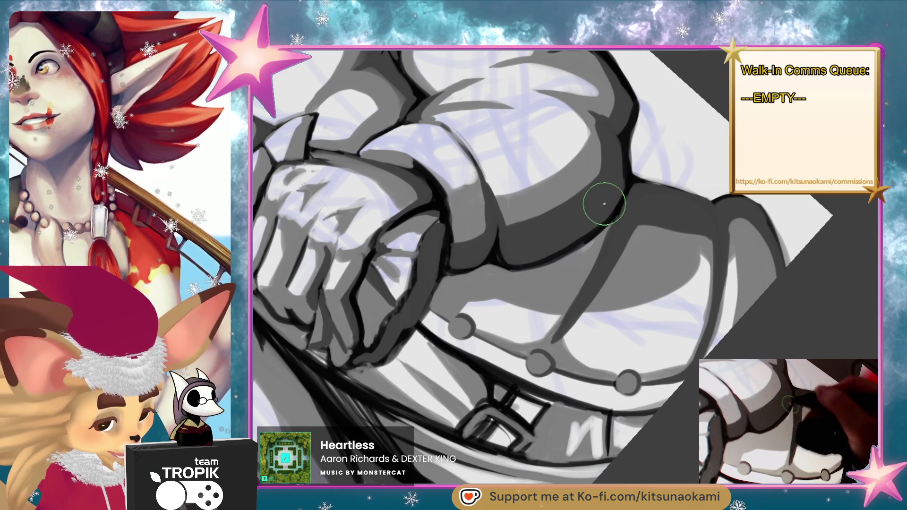
drag(510, 250, 466, 264)
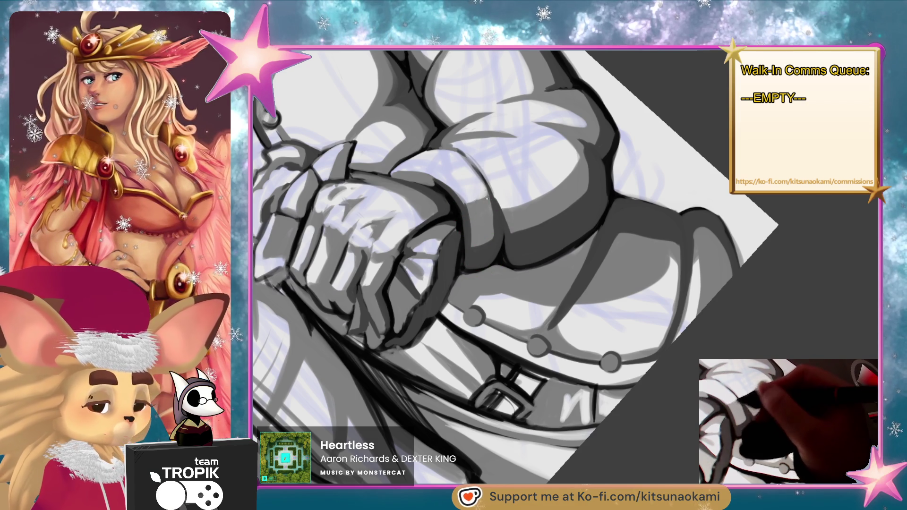
- Straighten the canvas rotation and zoom out to view both figures
mouse_move(527, 231)
mouse_down()
mouse_move(634, 308)
mouse_move(585, 397)
mouse_move(641, 222)
mouse_move(613, 204)
mouse_move(590, 236)
mouse_move(581, 359)
mouse_move(591, 392)
mouse_move(627, 328)
mouse_move(629, 213)
mouse_up()
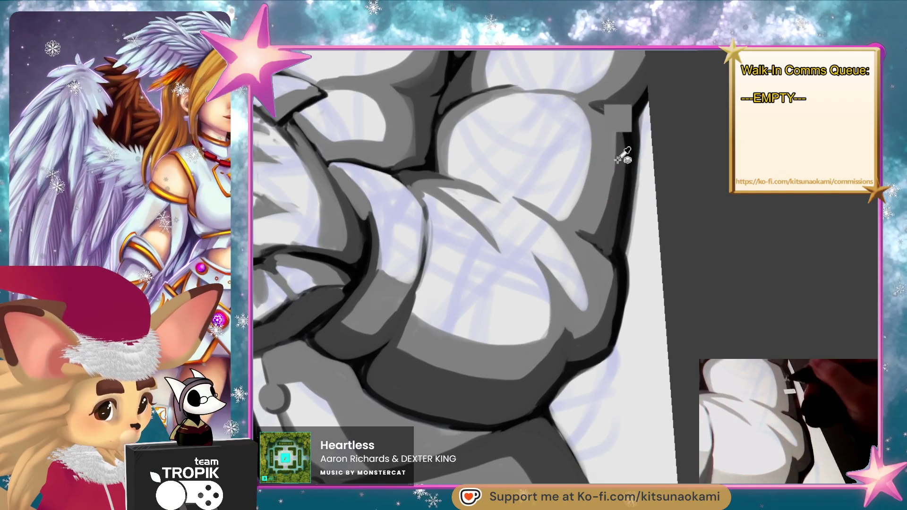
mouse_move(552, 281)
mouse_down()
mouse_move(642, 345)
mouse_move(467, 208)
mouse_up()
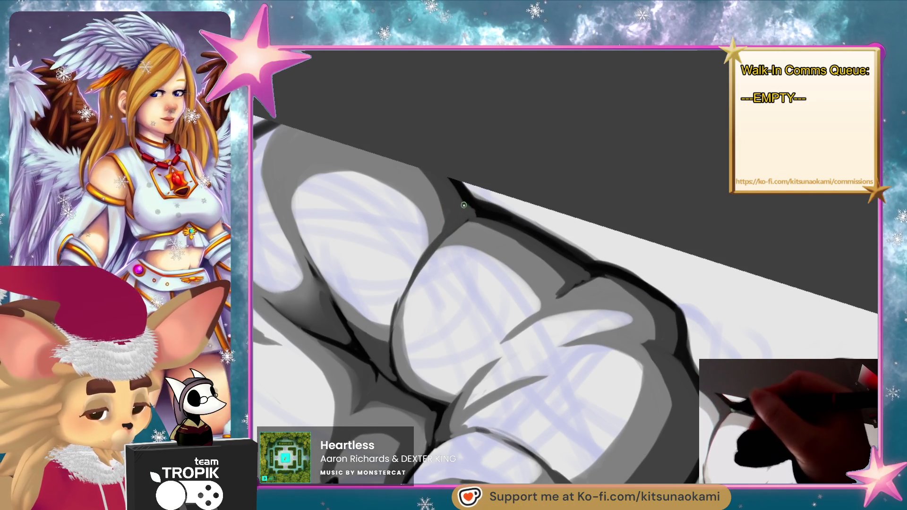
key(ctrl+0)
mouse_move(603, 299)
mouse_down()
mouse_move(537, 434)
mouse_move(531, 419)
mouse_up()
scroll(644, 106, up, 5)
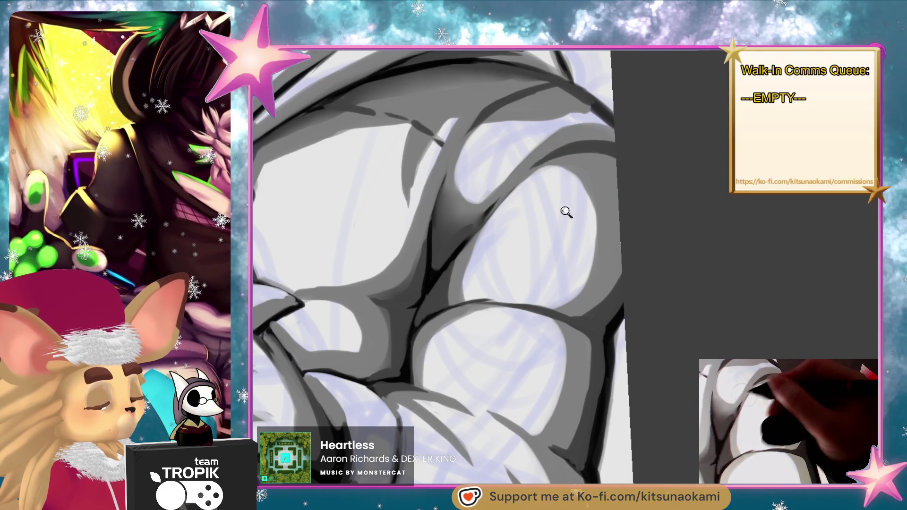
scroll(588, 355, down, 5)
scroll(588, 355, up, 4)
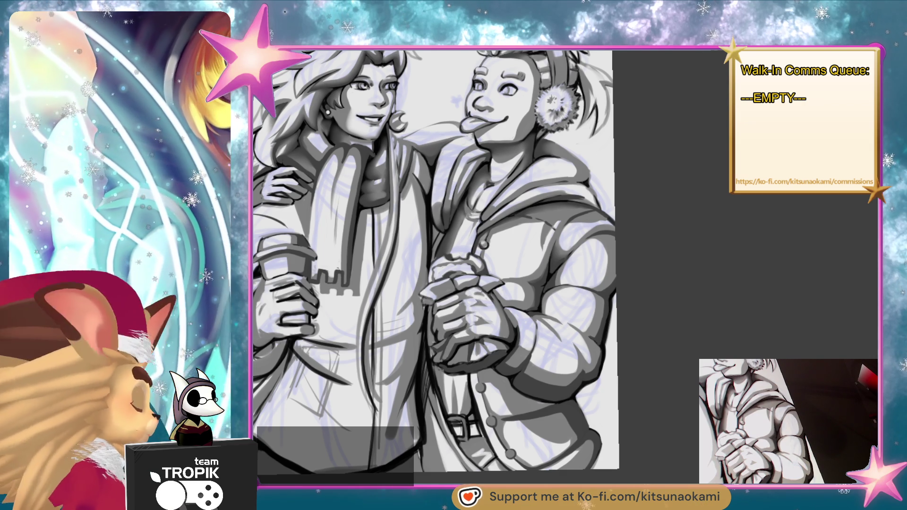
- Draw thin dark strokes along the strap below the clasped hands
drag(570, 447, 614, 415)
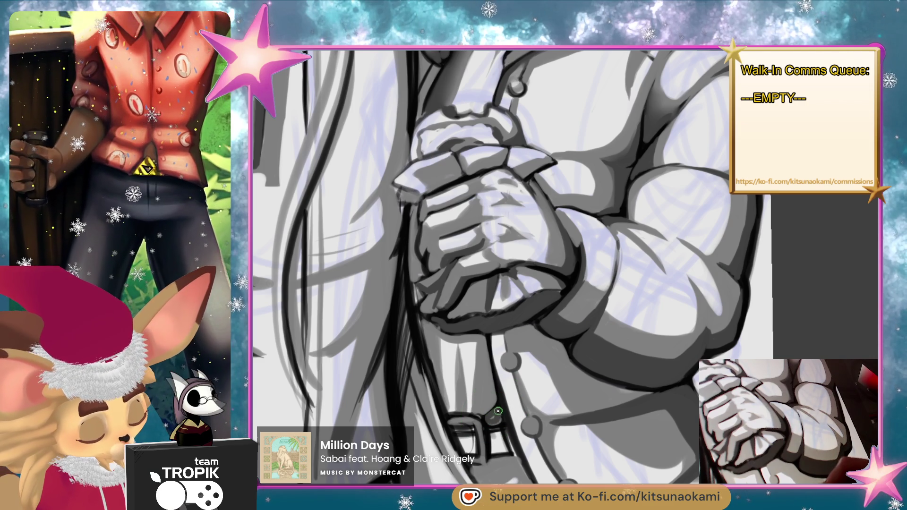
drag(487, 335, 487, 411)
drag(491, 358, 485, 396)
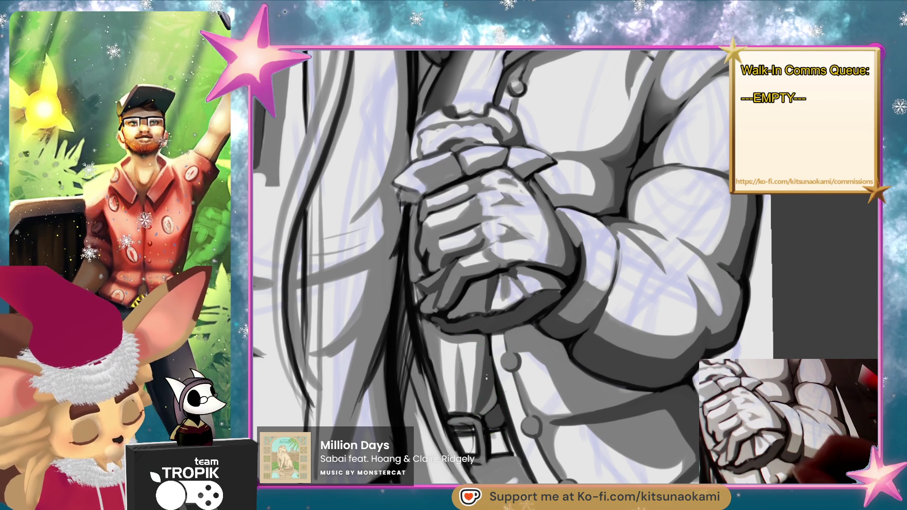
drag(429, 326, 434, 372)
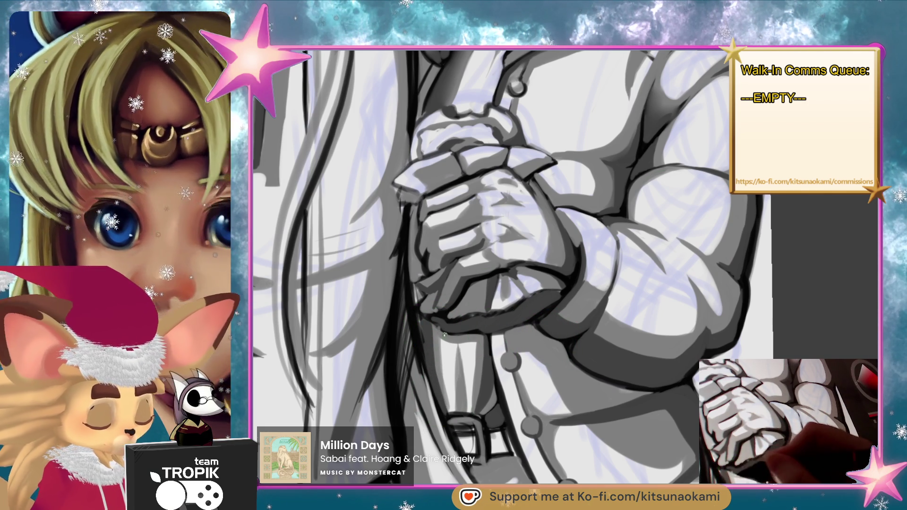
mouse_move(450, 385)
mouse_down()
mouse_move(452, 409)
mouse_move(527, 240)
mouse_up()
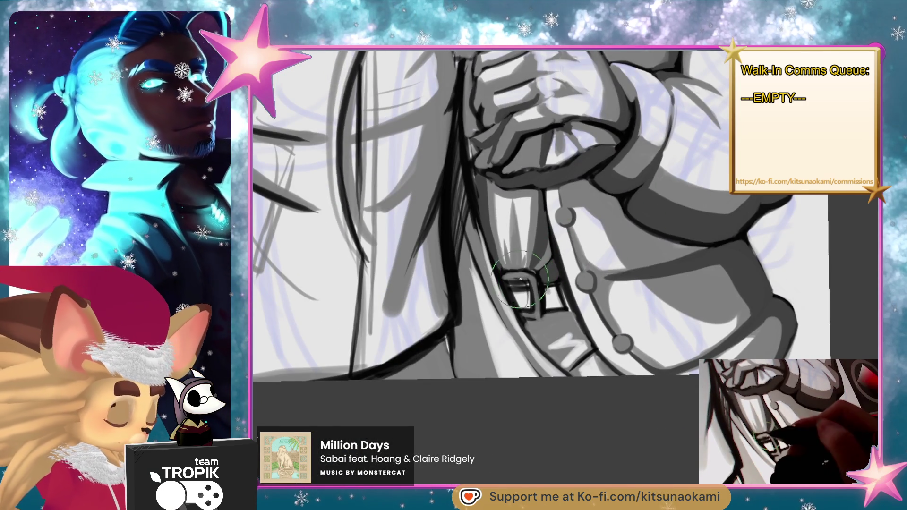
- Paint white highlights and a darker edge on the belt buckle
mouse_move(511, 275)
mouse_down()
mouse_move(537, 278)
mouse_move(530, 299)
mouse_up()
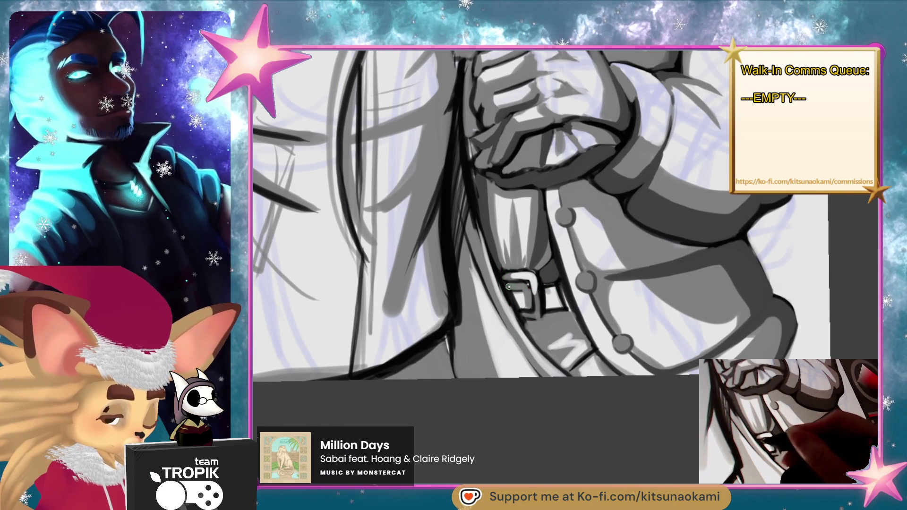
mouse_move(535, 265)
mouse_down()
mouse_move(533, 292)
mouse_move(562, 307)
mouse_move(539, 321)
mouse_up()
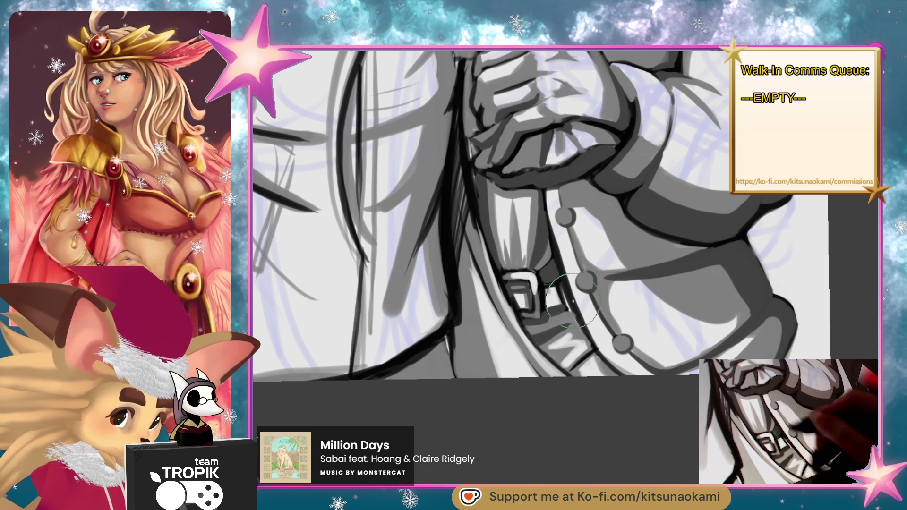
key(ctrl+0)
key(ctrl+plus)
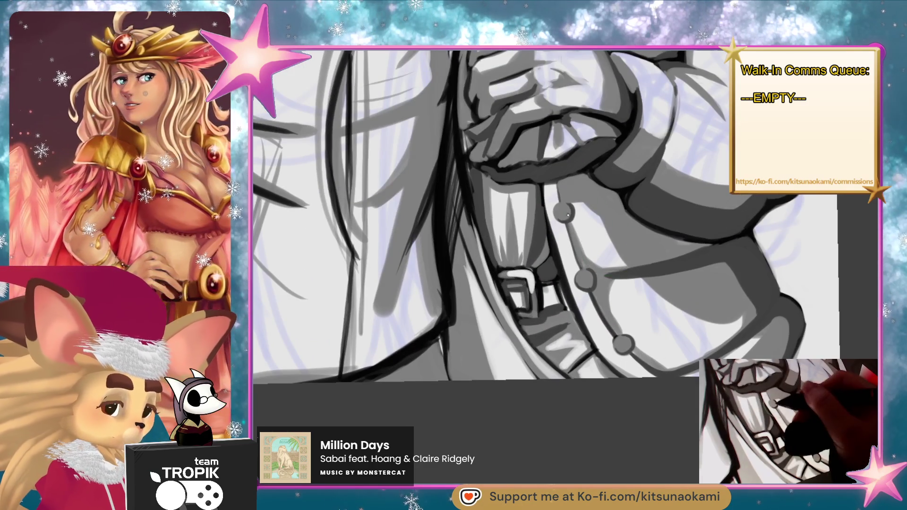
- Lighten the lower and middle coat buttons so they look rounded
click(623, 343)
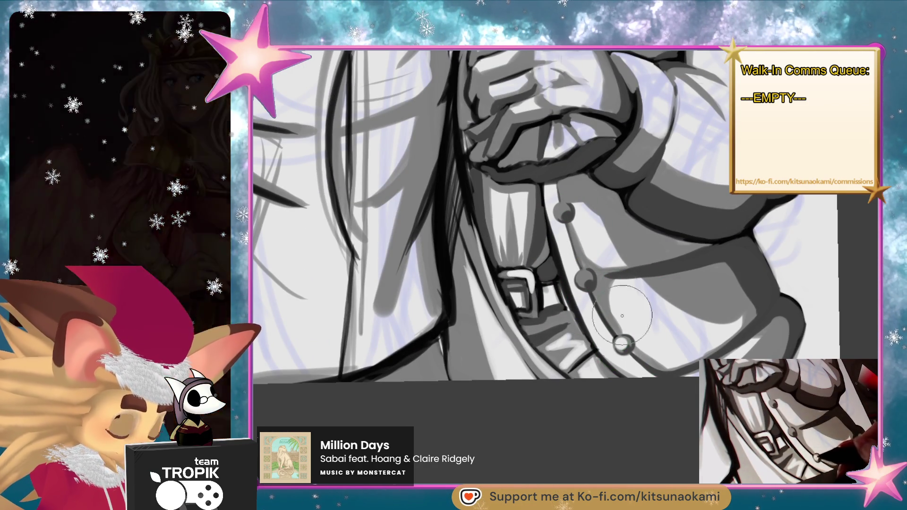
click(582, 278)
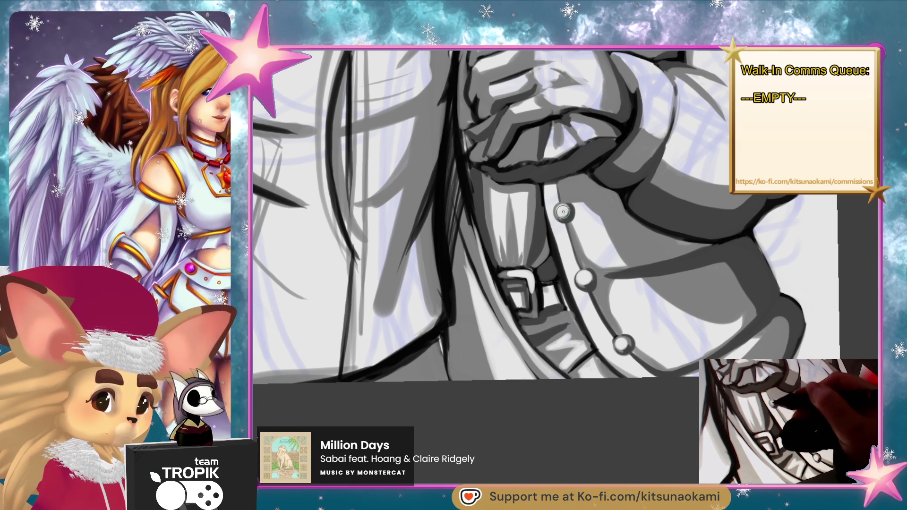
scroll(612, 236, down, 5)
scroll(611, 384, up, 3)
mouse_move(661, 473)
mouse_down()
mouse_move(633, 453)
mouse_move(611, 419)
mouse_move(599, 419)
mouse_move(599, 403)
mouse_move(597, 439)
mouse_up()
scroll(598, 437, down, 2)
scroll(490, 231, up, 5)
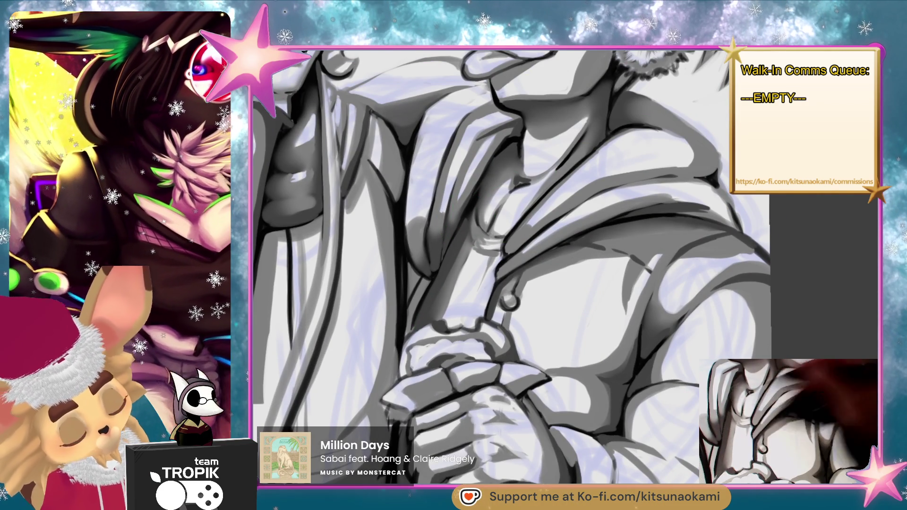
- Repaint darker shadows on the right character's chest beneath the hood
drag(478, 243, 464, 216)
drag(444, 259, 461, 224)
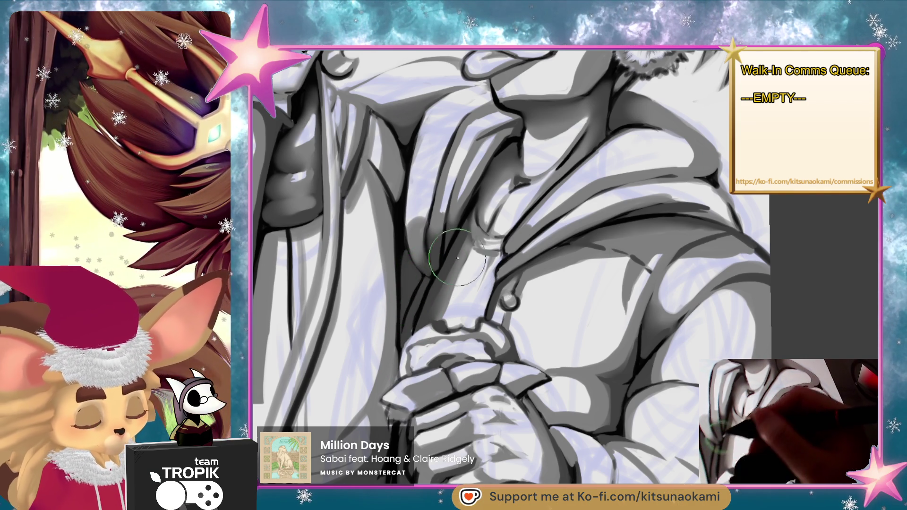
scroll(412, 335, down, 5)
scroll(672, 341, up, 4)
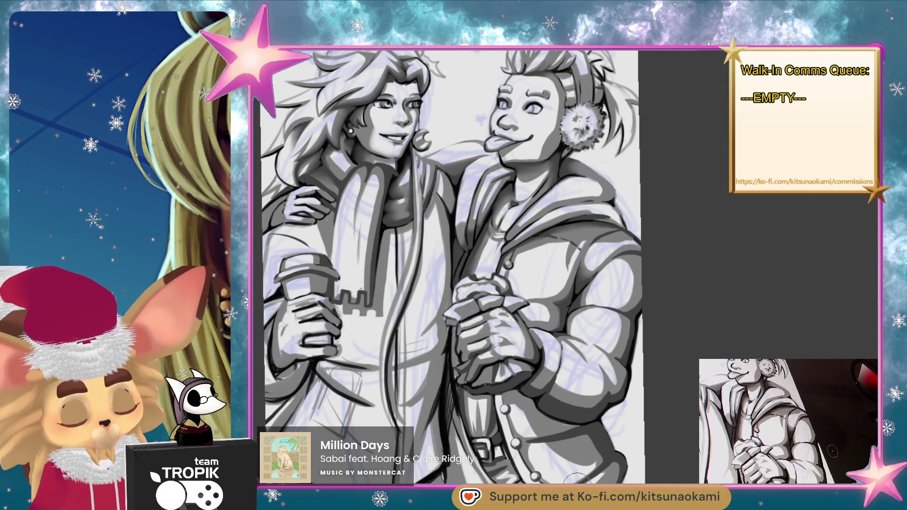
- Add dark strokes along the left edge of the hand near the belt
mouse_move(607, 455)
mouse_down()
mouse_move(595, 336)
mouse_move(551, 461)
mouse_up()
scroll(474, 264, up, 5)
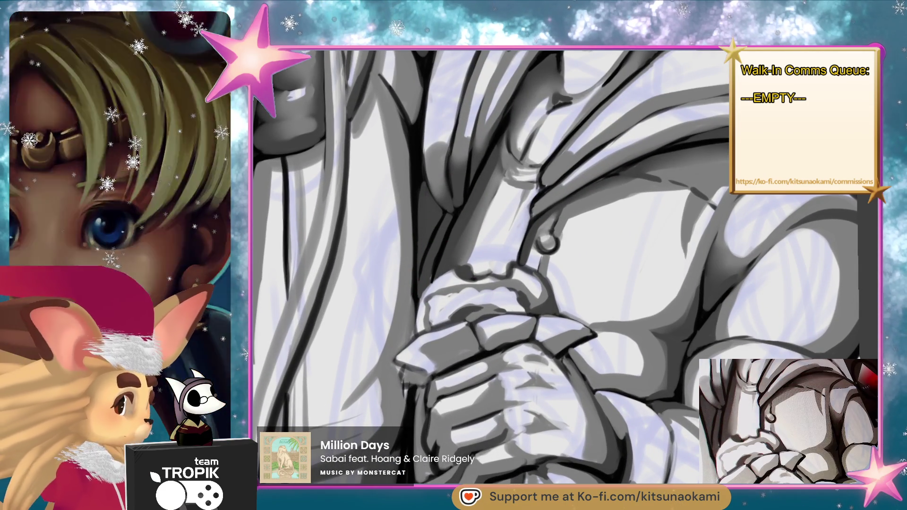
drag(419, 289, 414, 330)
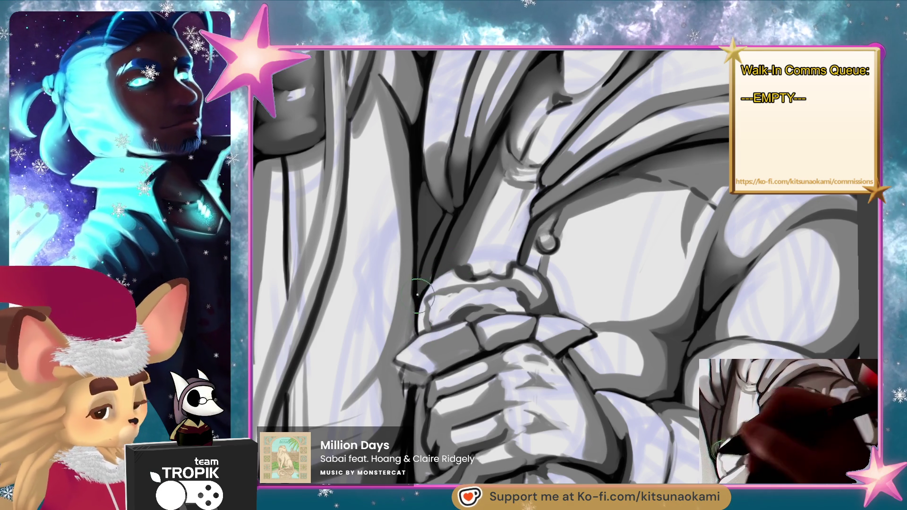
mouse_move(412, 311)
mouse_down()
mouse_move(405, 340)
mouse_move(465, 273)
mouse_up()
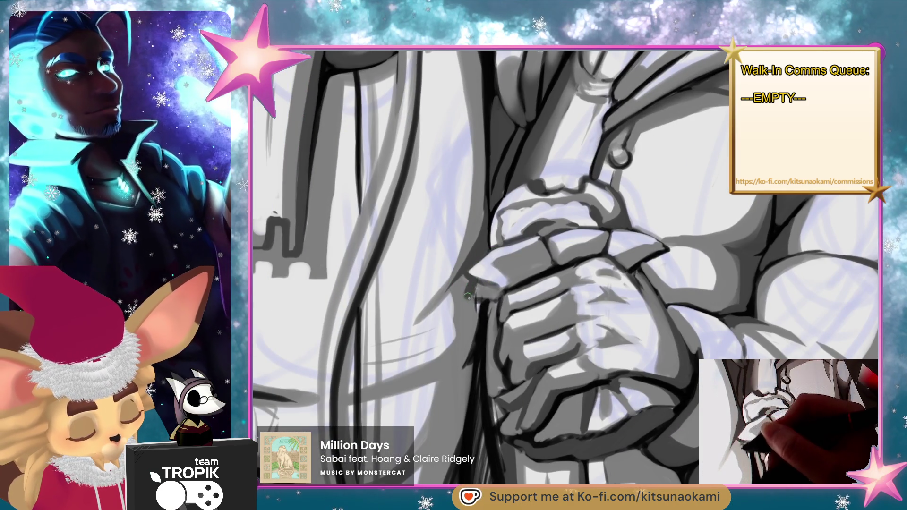
mouse_move(472, 326)
mouse_down()
mouse_move(474, 359)
mouse_move(457, 361)
mouse_move(449, 430)
mouse_move(495, 304)
mouse_move(507, 226)
mouse_up()
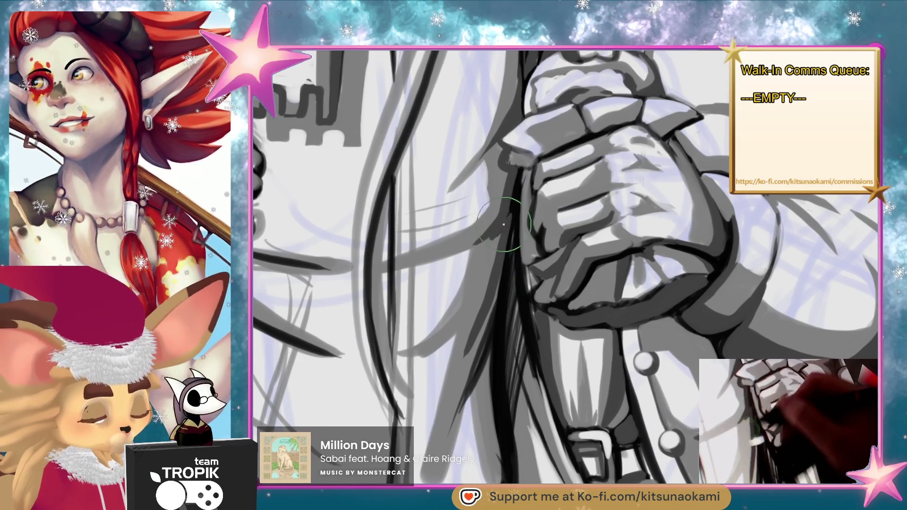
key(bracketleft)
key(bracketleft)
key(bracketleft)
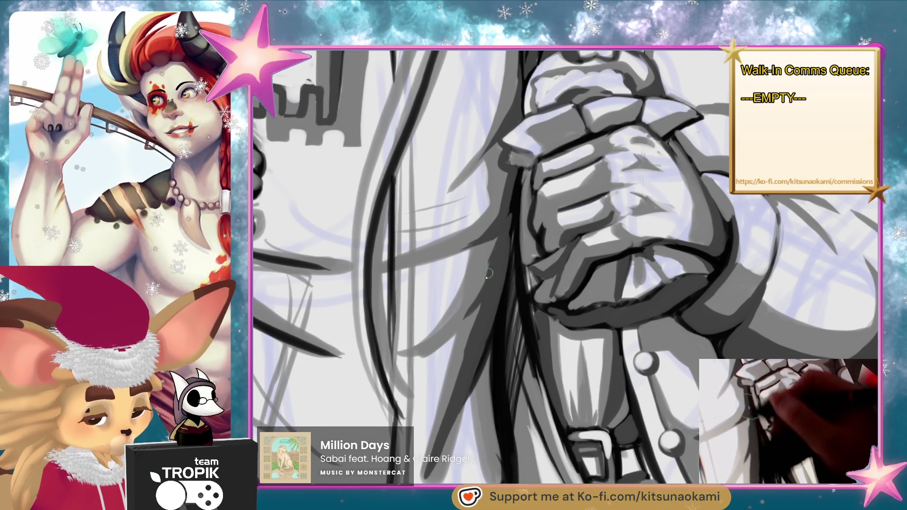
- Draw a dark line along the coat edge, extending it upward
scroll(501, 212, down, 3)
scroll(501, 212, up, 2)
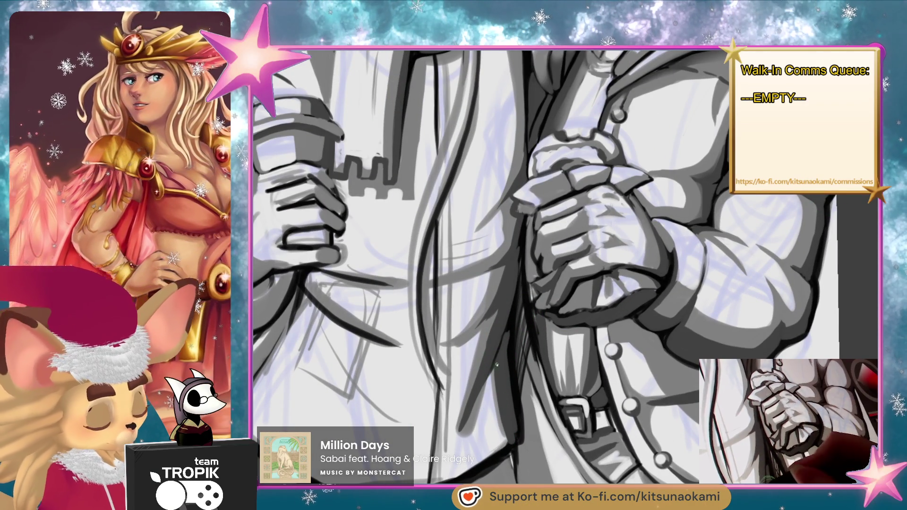
drag(474, 459, 496, 405)
drag(474, 455, 491, 378)
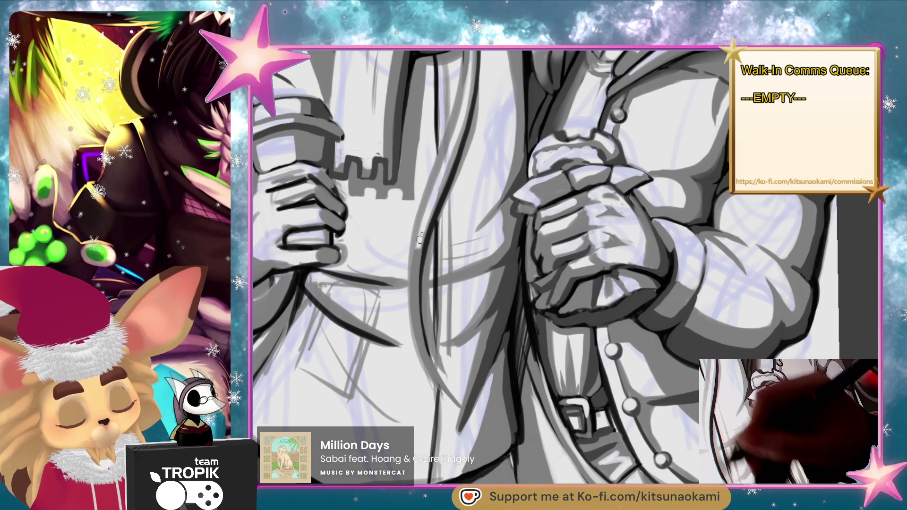
- Zoom in on both hands holding the cups and make the brush much smaller
scroll(452, 186, up, 5)
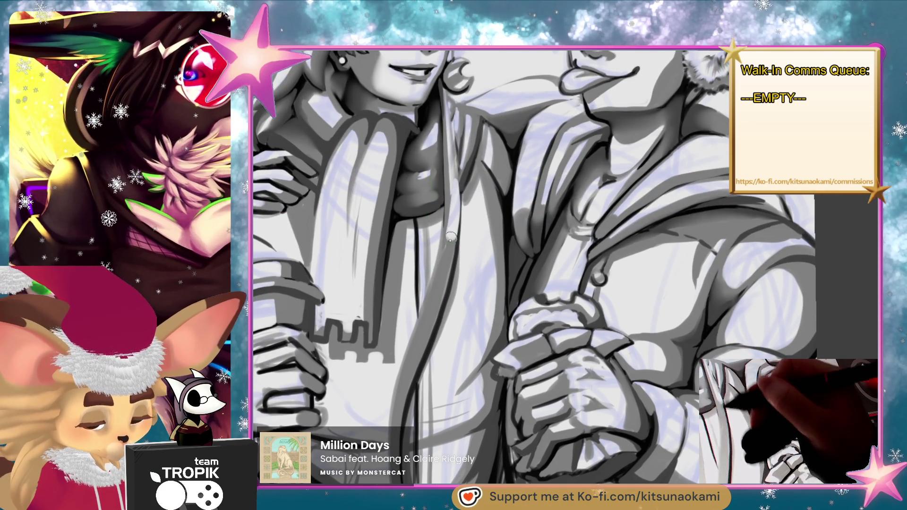
drag(402, 415, 395, 391)
scroll(396, 392, down, 5)
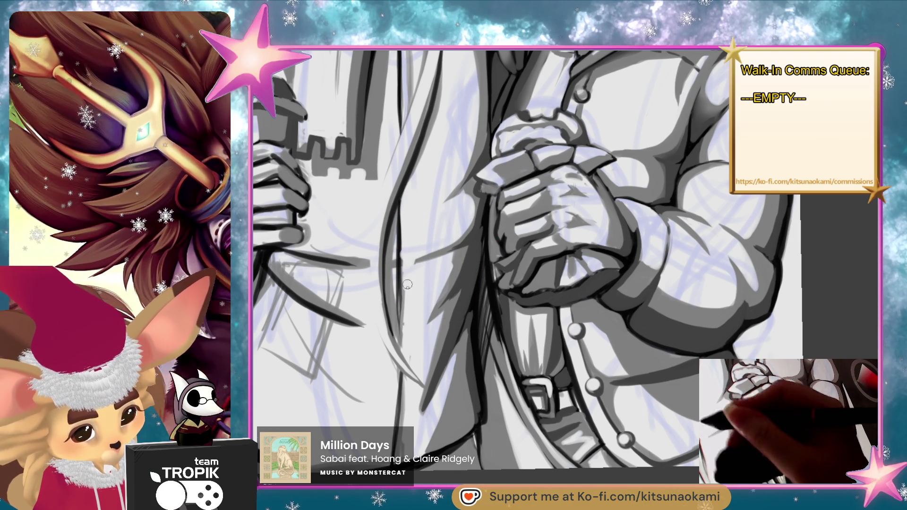
drag(431, 309, 541, 386)
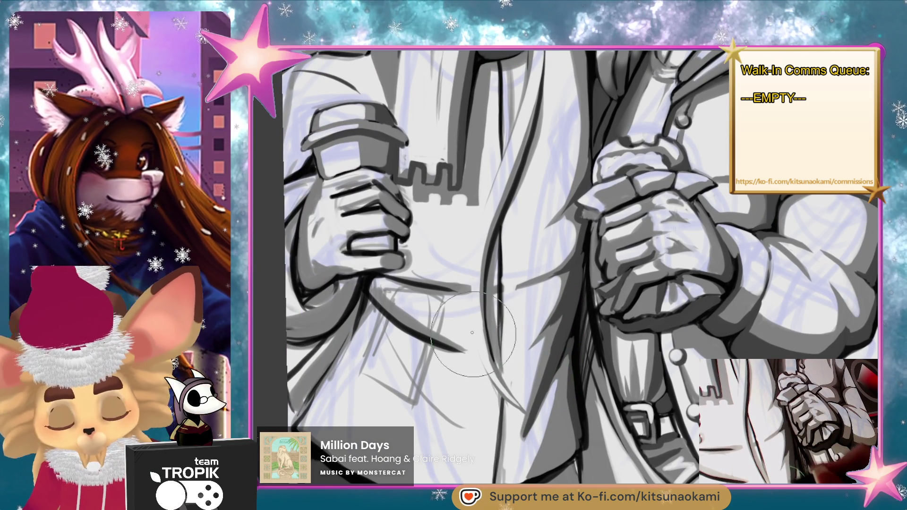
key(bracketleft)
key(bracketleft)
key(bracketleft)
- Paint fine dark shading just below the left character's hand
mouse_move(397, 293)
mouse_down()
mouse_move(472, 373)
mouse_move(426, 311)
mouse_up()
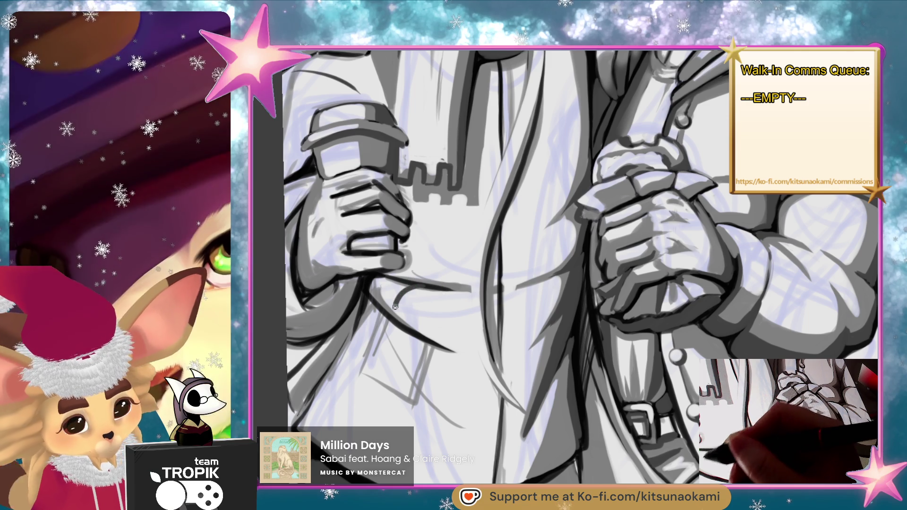
key(bracketleft)
key(bracketleft)
mouse_move(392, 297)
mouse_down()
mouse_move(389, 309)
mouse_move(397, 290)
mouse_move(379, 294)
mouse_move(399, 283)
mouse_move(373, 331)
mouse_up()
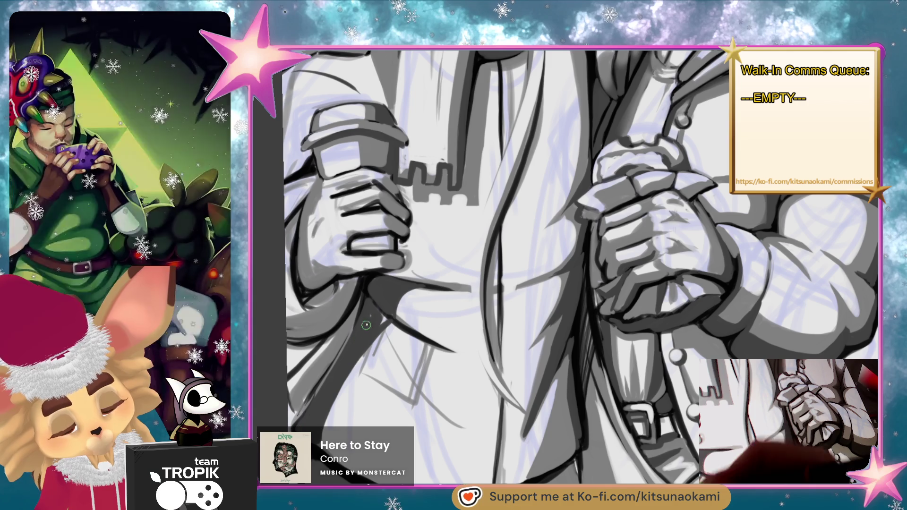
- Paint dark grey shading on the coat's left fold under the hand
drag(410, 298, 415, 340)
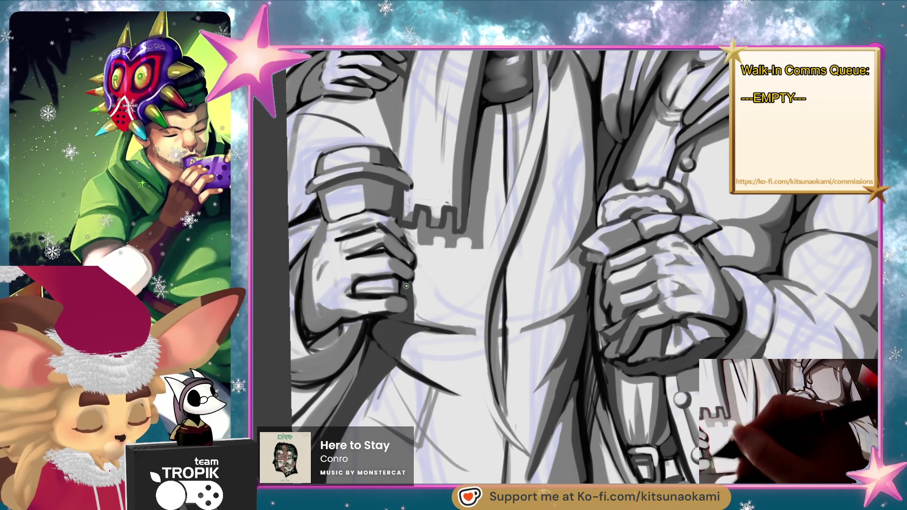
drag(447, 390, 492, 334)
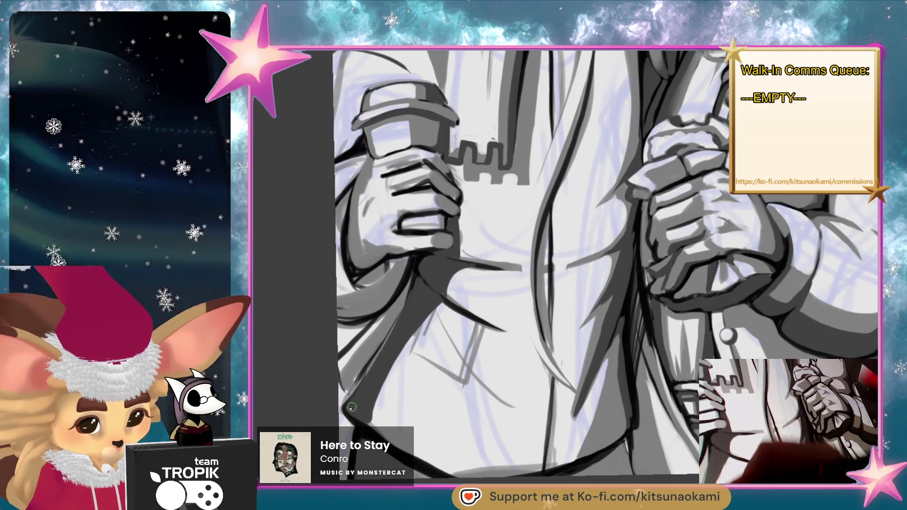
key(bracketright)
key(bracketright)
key(bracketright)
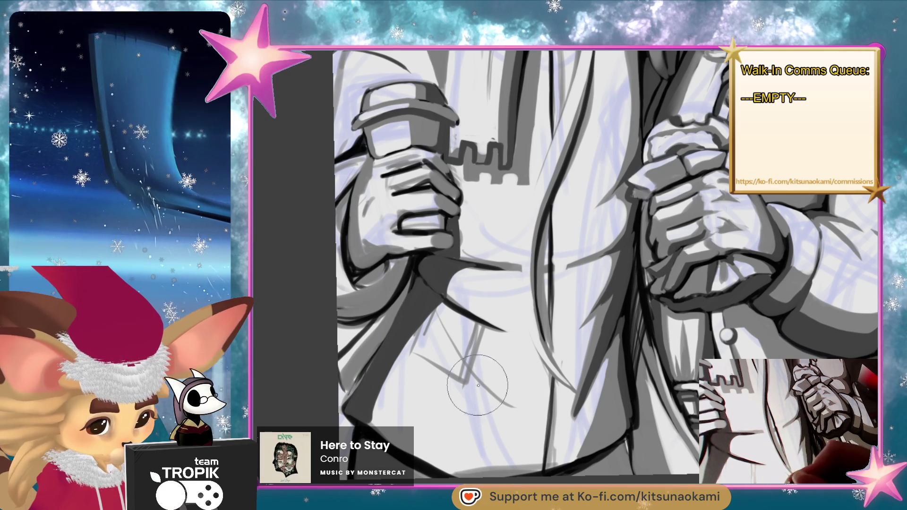
key(bracketleft)
key(bracketleft)
key(bracketleft)
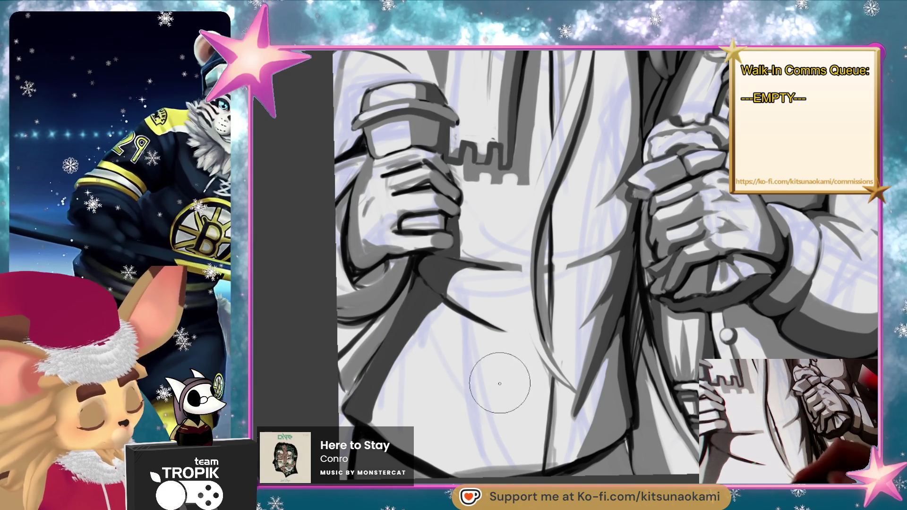
mouse_move(520, 283)
mouse_down()
mouse_move(425, 331)
mouse_move(473, 292)
mouse_move(383, 430)
mouse_move(394, 373)
mouse_move(442, 315)
mouse_up()
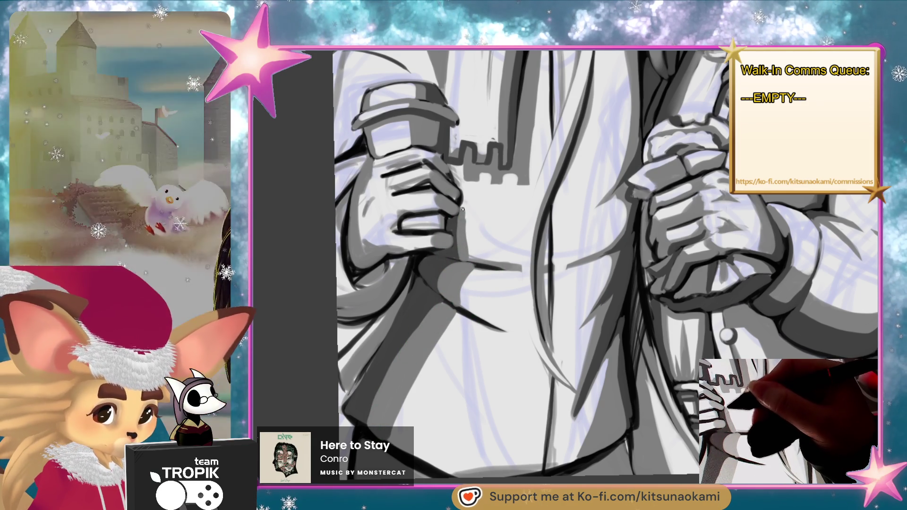
scroll(459, 195, up, 2)
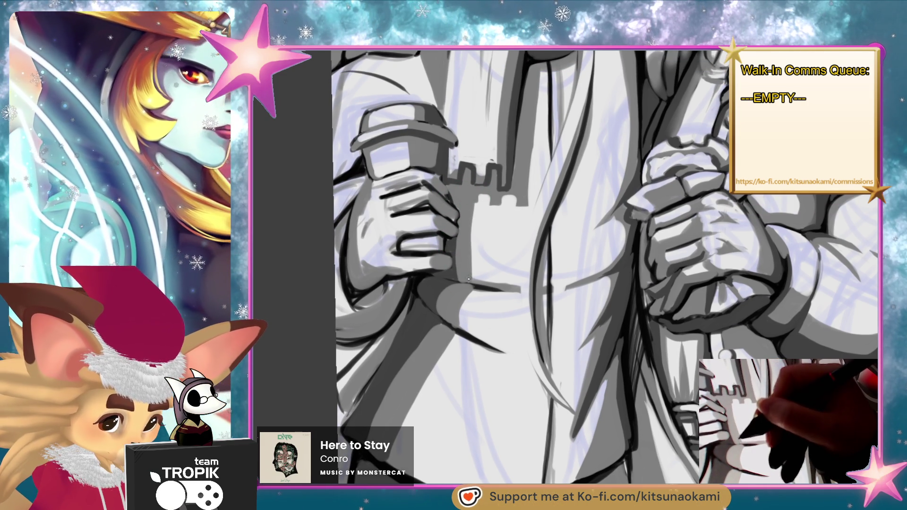
drag(491, 339, 572, 264)
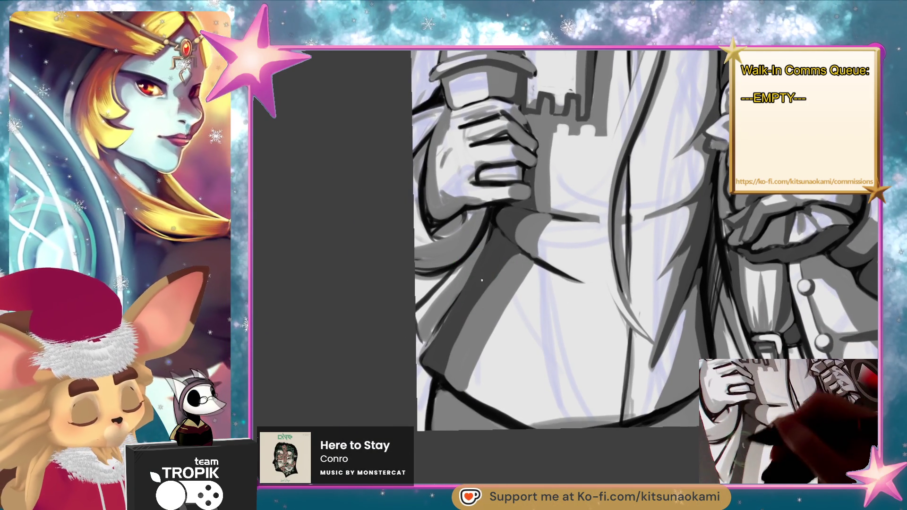
mouse_move(425, 359)
mouse_down()
mouse_move(520, 397)
mouse_move(505, 348)
mouse_up()
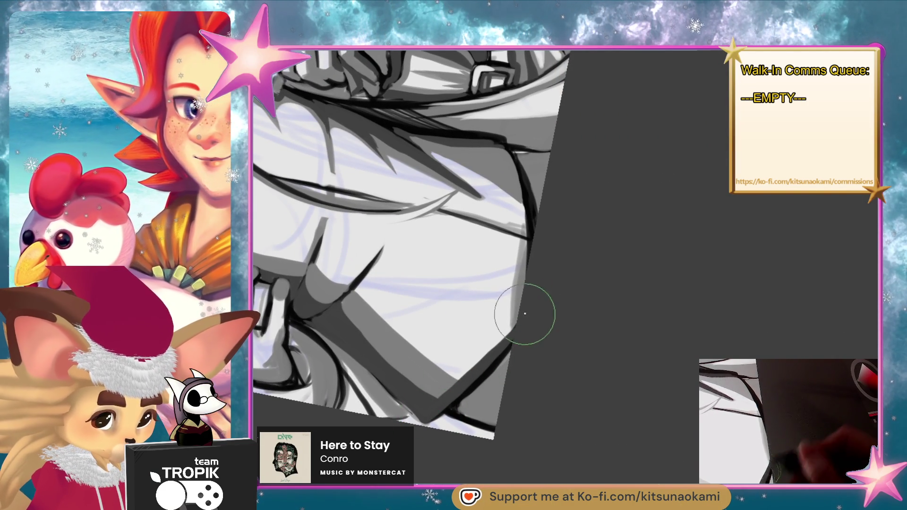
drag(529, 310, 550, 364)
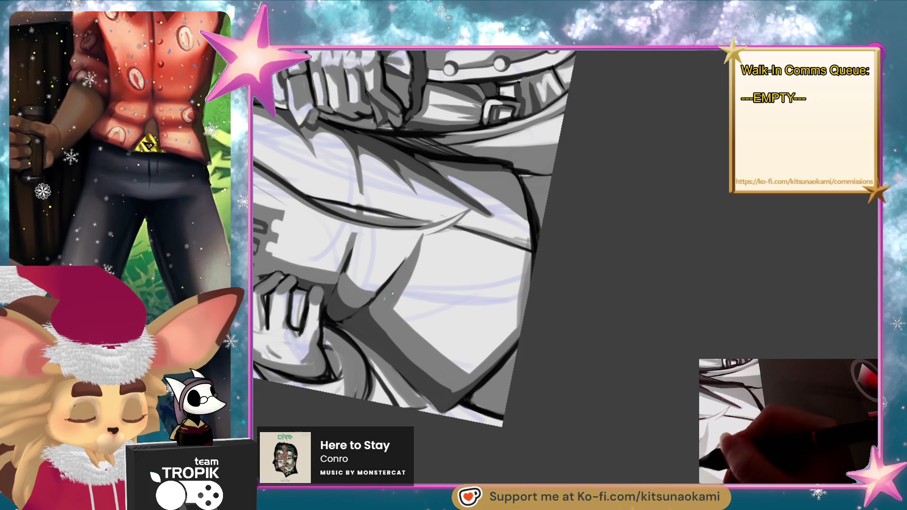
drag(418, 268, 428, 308)
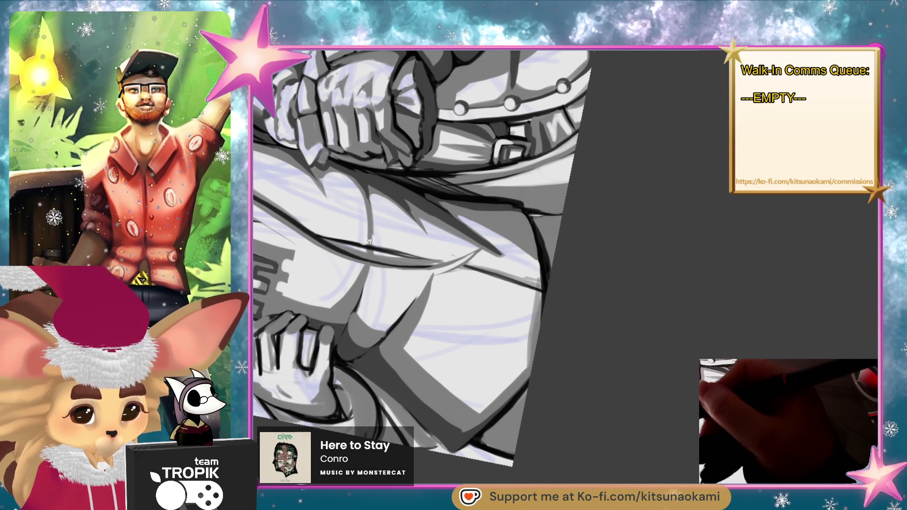
mouse_move(478, 235)
mouse_down()
mouse_move(581, 359)
mouse_move(539, 419)
mouse_move(443, 228)
mouse_up()
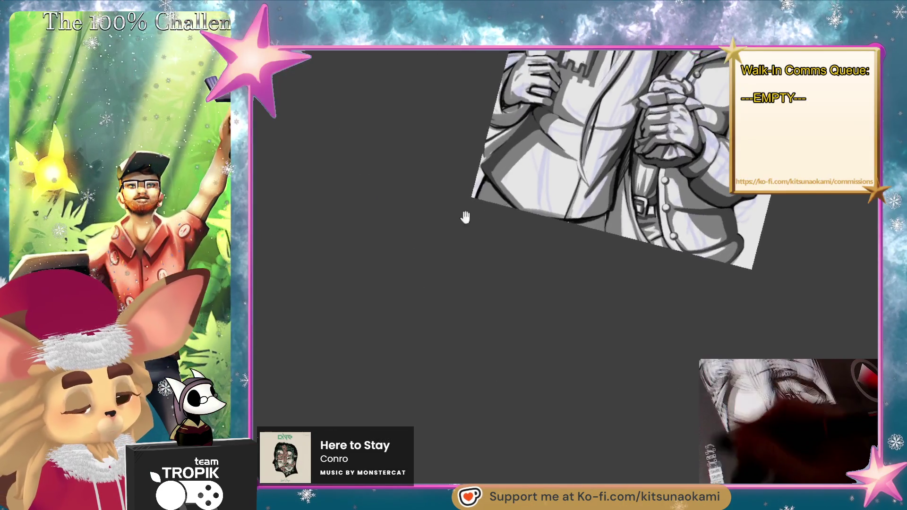
scroll(443, 229, up, 5)
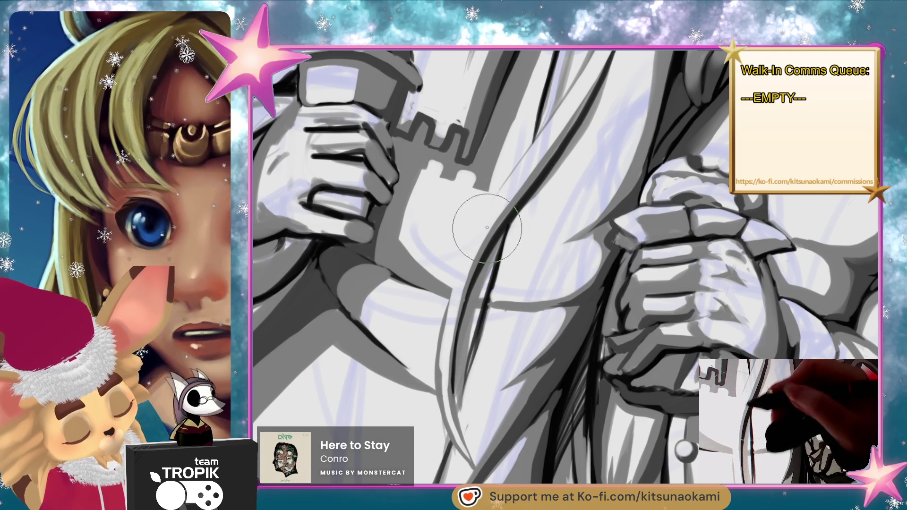
- Reset to a full overview, then zoom in on the scarf and coat front between the figures
key(ctrl+0)
key(5)
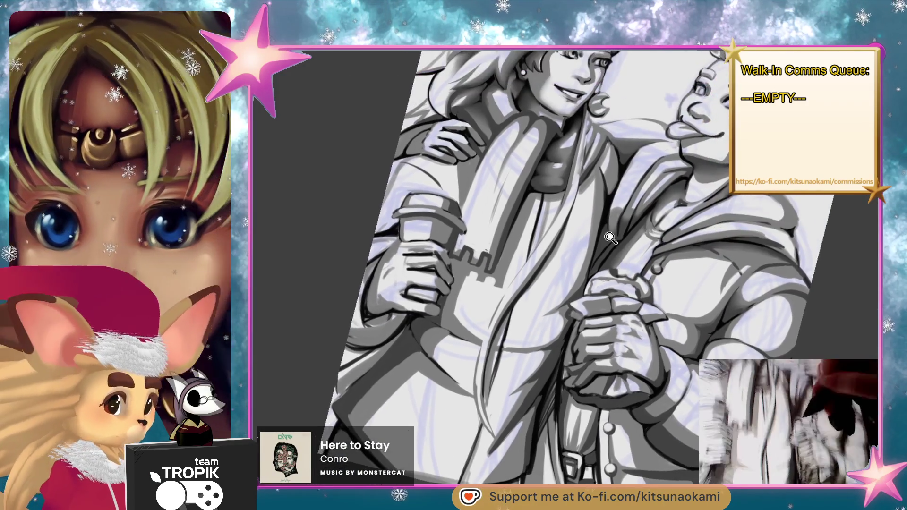
scroll(588, 157, up, 5)
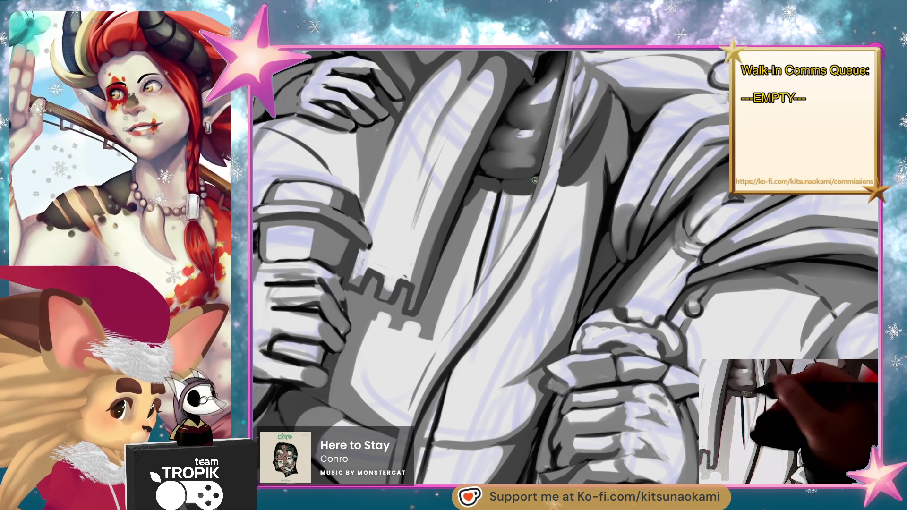
- Block in darker grey on the scarf folds and coat collars beneath both chins
scroll(536, 179, down, 6)
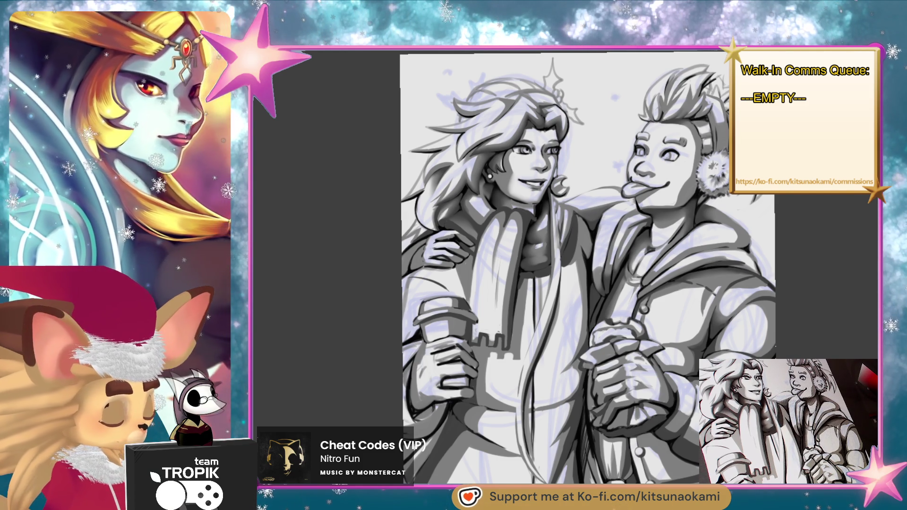
scroll(628, 219, up, 4)
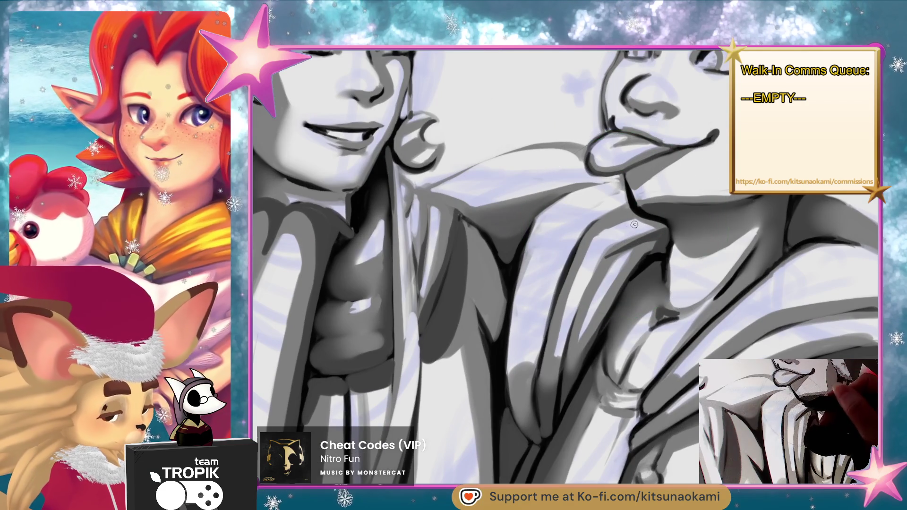
- Set a medium brush size and pan to the tongue and the right character's face
key(bracketright)
key(bracketright)
key(bracketright)
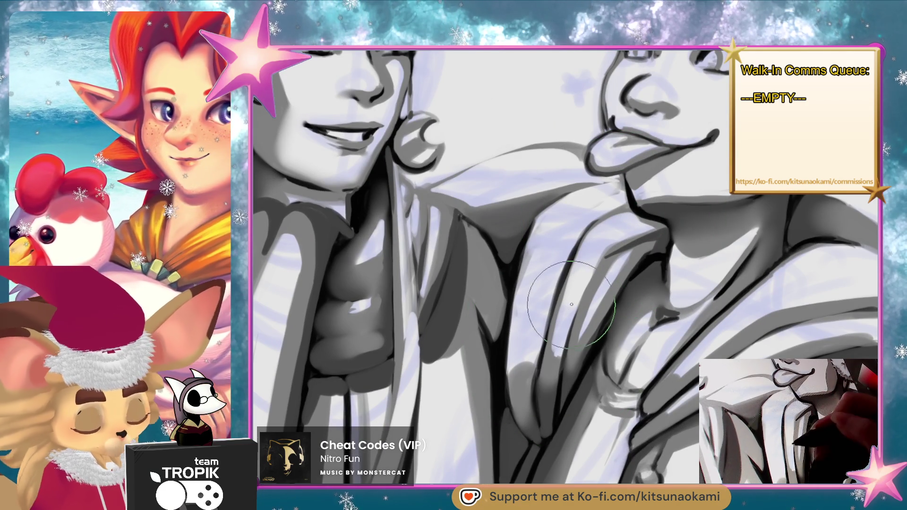
key(bracketleft)
key(bracketleft)
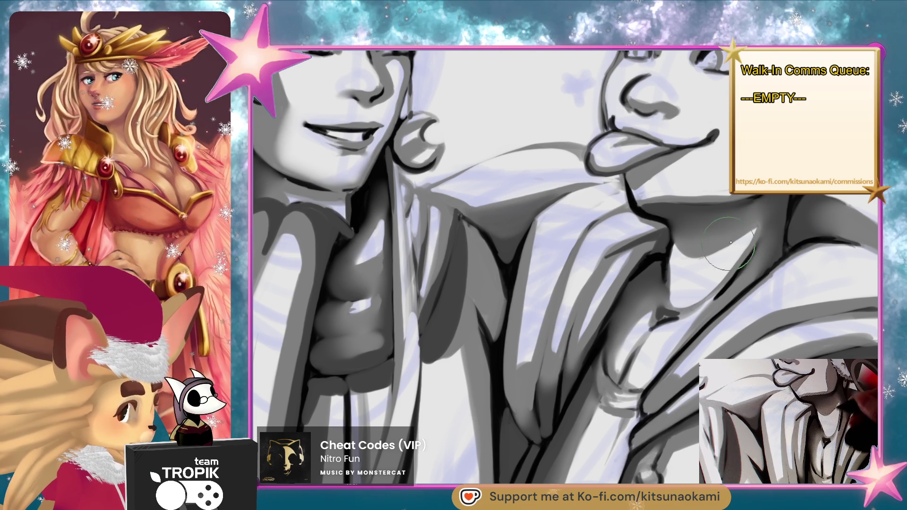
drag(759, 296, 691, 364)
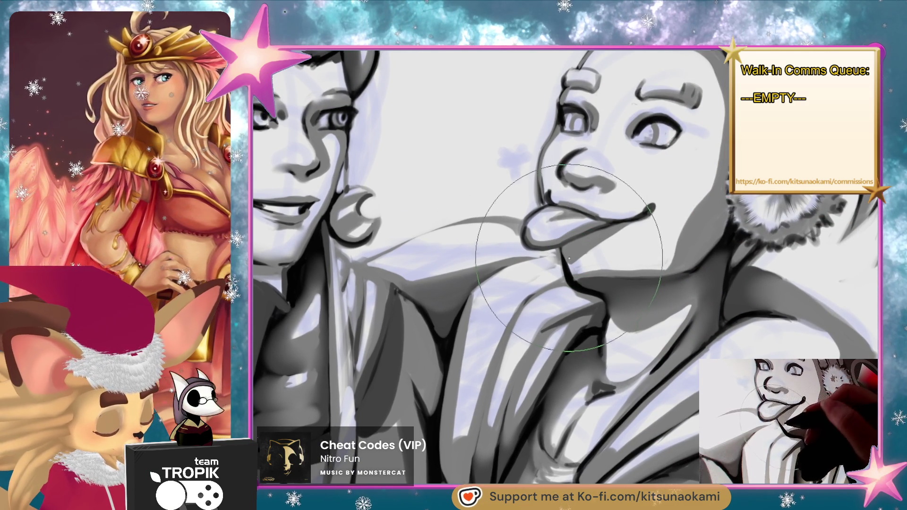
- Paint light highlights on the right character's tongue with a fine brush, varying its size
key(bracketleft)
key(bracketleft)
key(bracketleft)
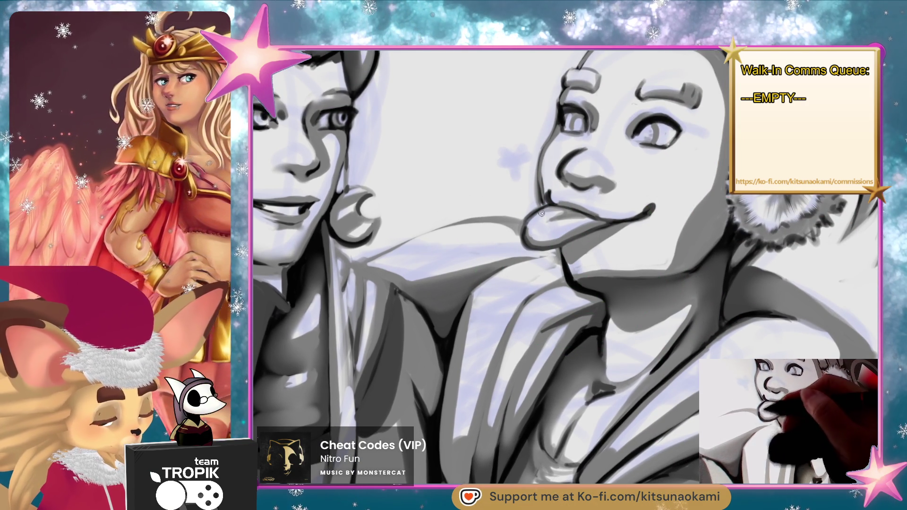
mouse_move(545, 234)
mouse_down()
mouse_move(533, 223)
mouse_move(552, 212)
mouse_up()
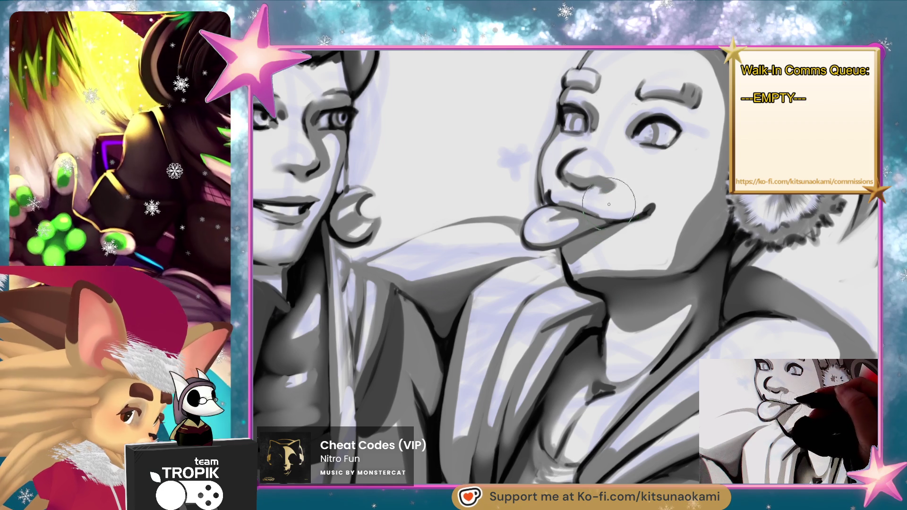
key(bracketright)
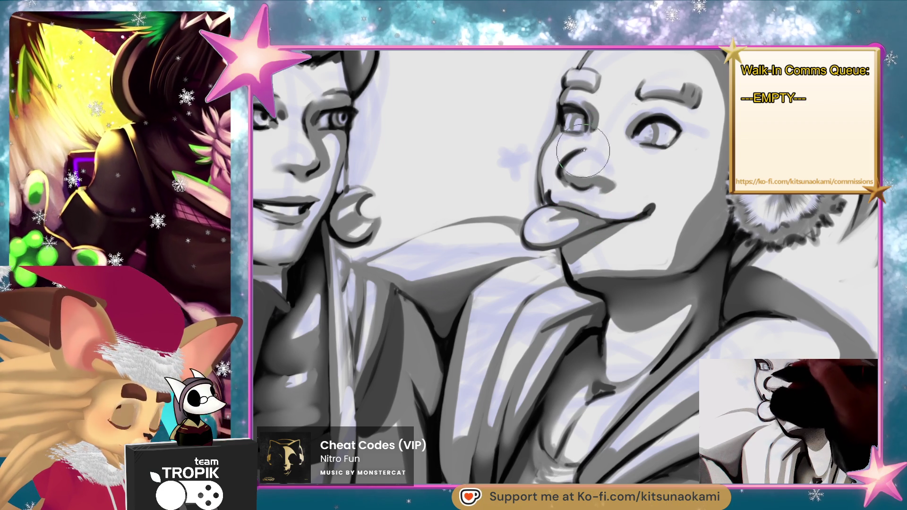
key(bracketright)
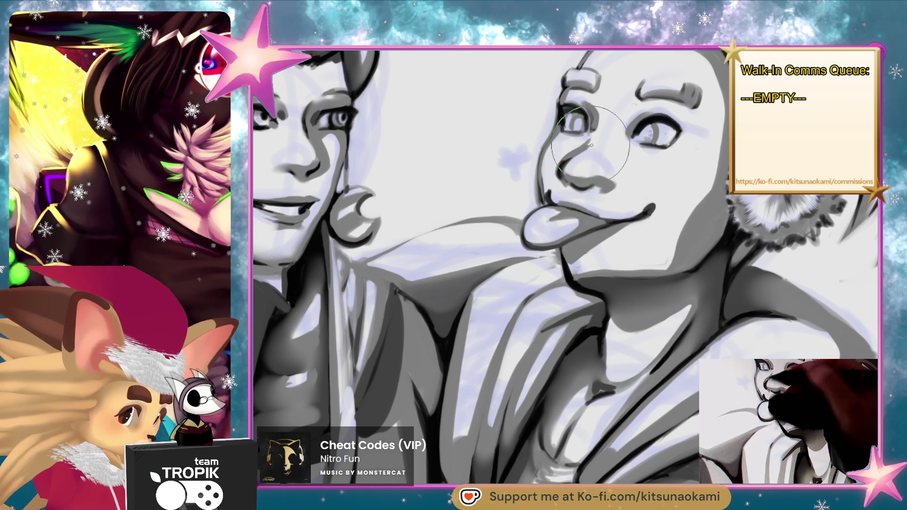
key(bracketleft)
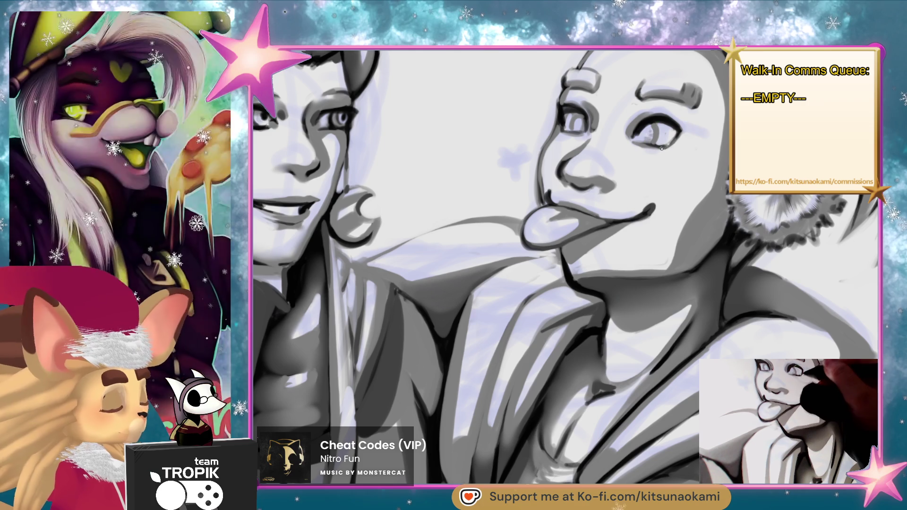
key(bracketright)
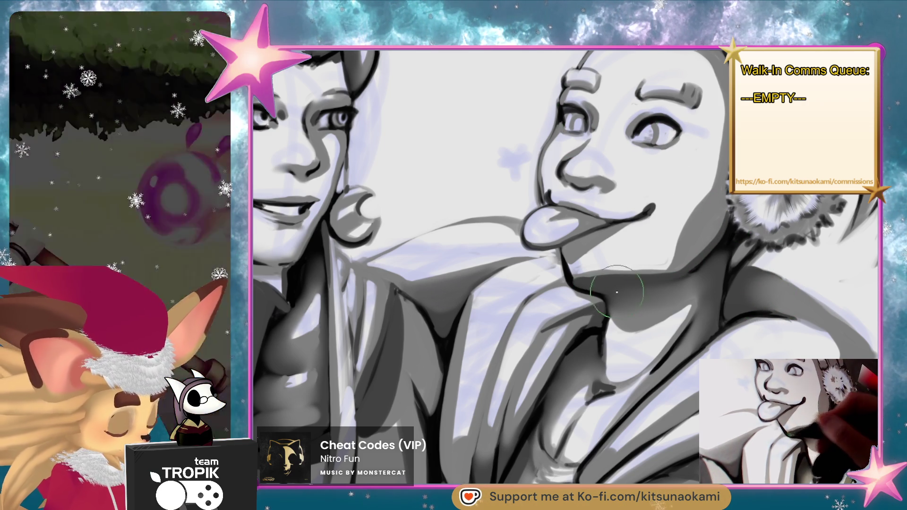
key(bracketleft)
key(bracketleft)
key(bracketleft)
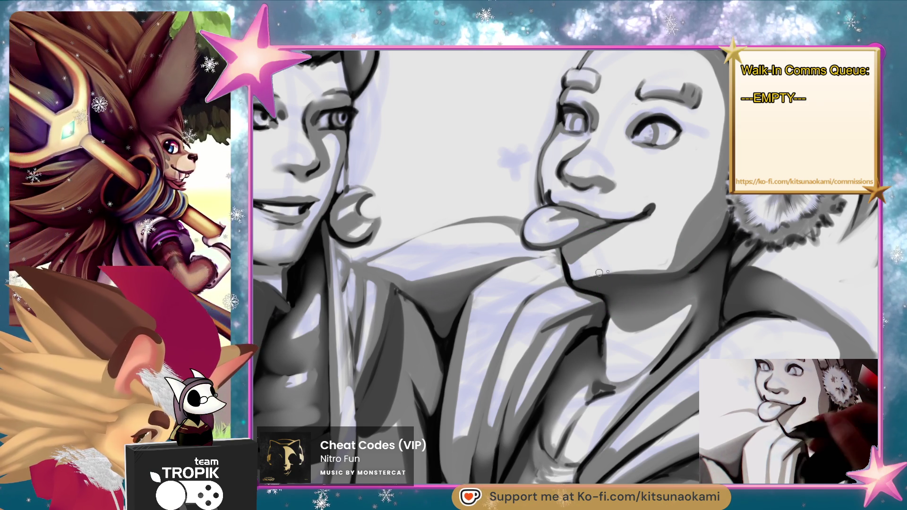
key(bracketright)
key(bracketright)
key(bracketright)
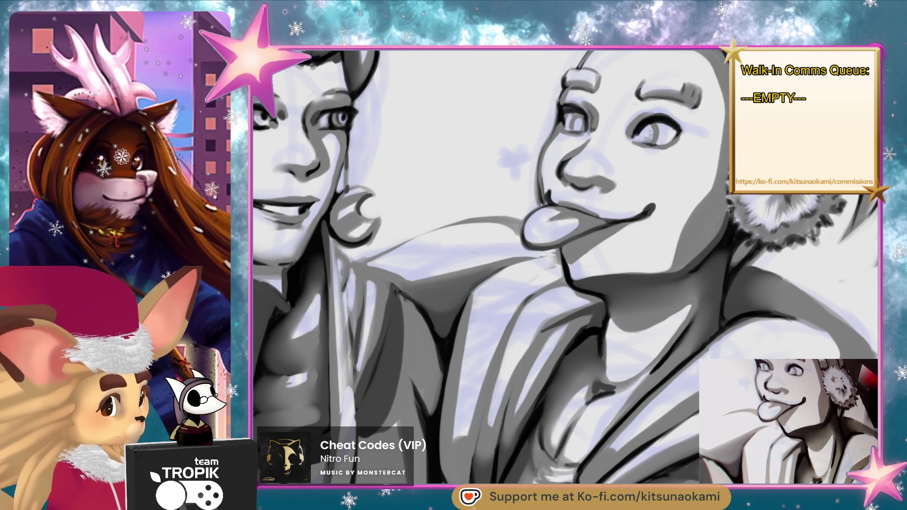
key(bracketleft)
key(bracketleft)
key(bracketleft)
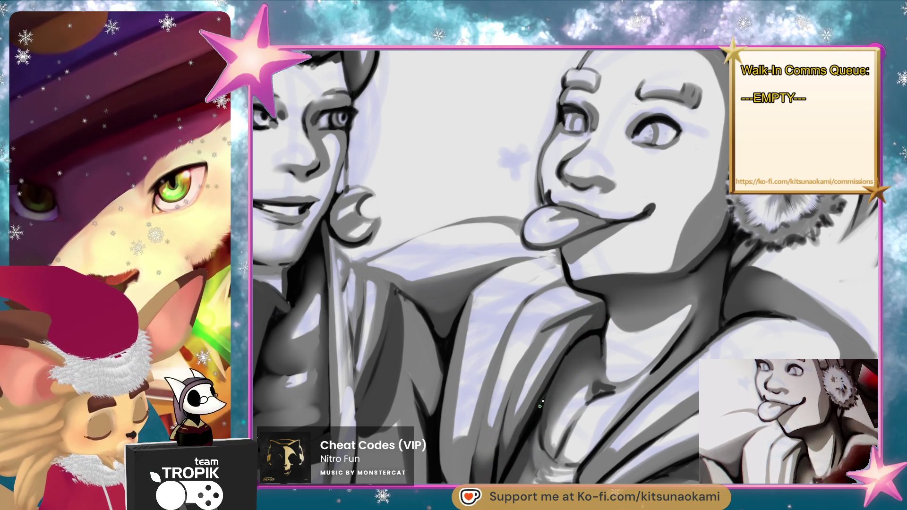
scroll(576, 345, down, 3)
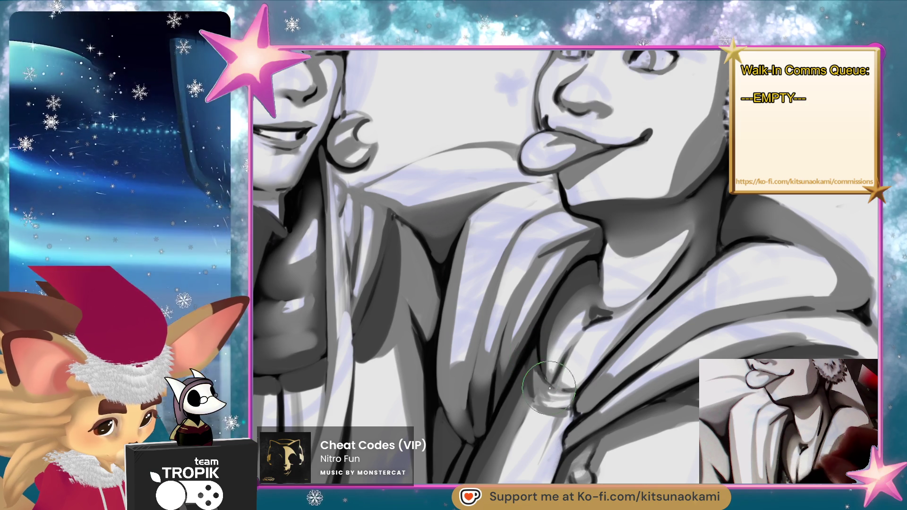
- With a smaller brush, sample the mid-grey from the right character's neck shading
scroll(542, 375, down, 3)
scroll(542, 375, up, 2)
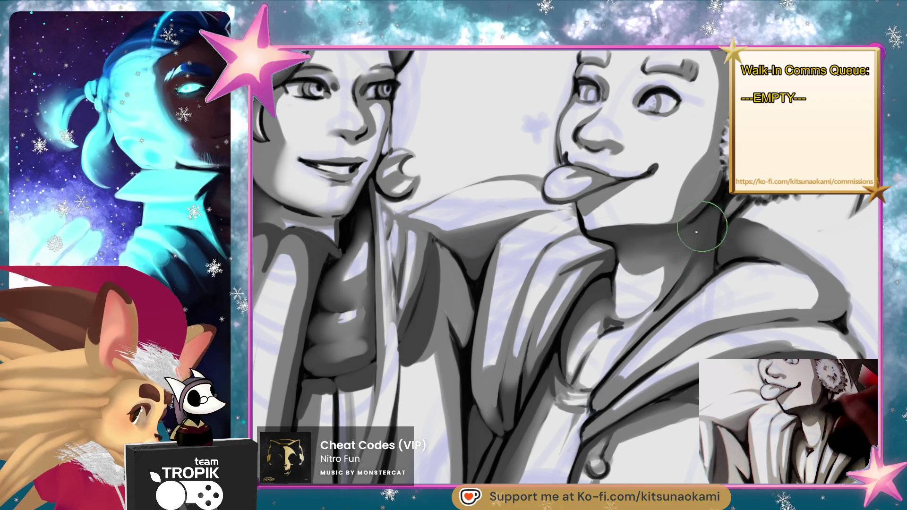
key(bracketleft)
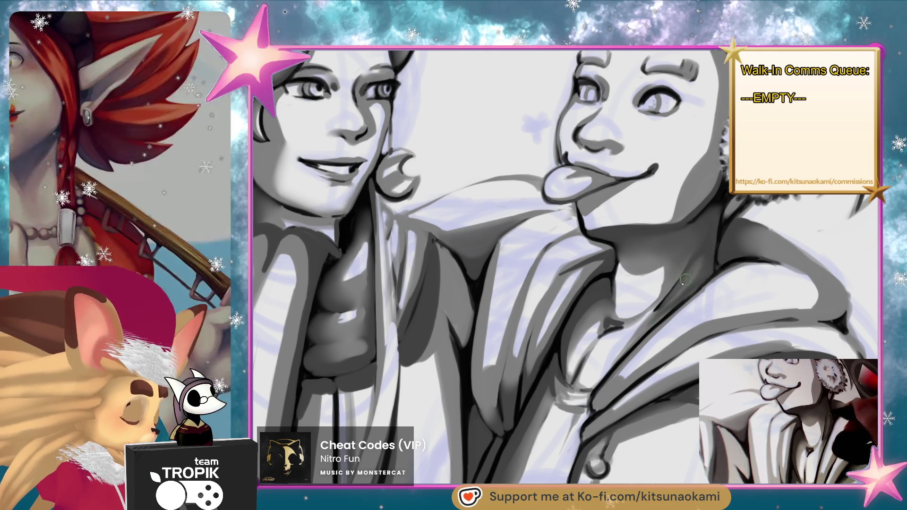
alt+click(704, 243)
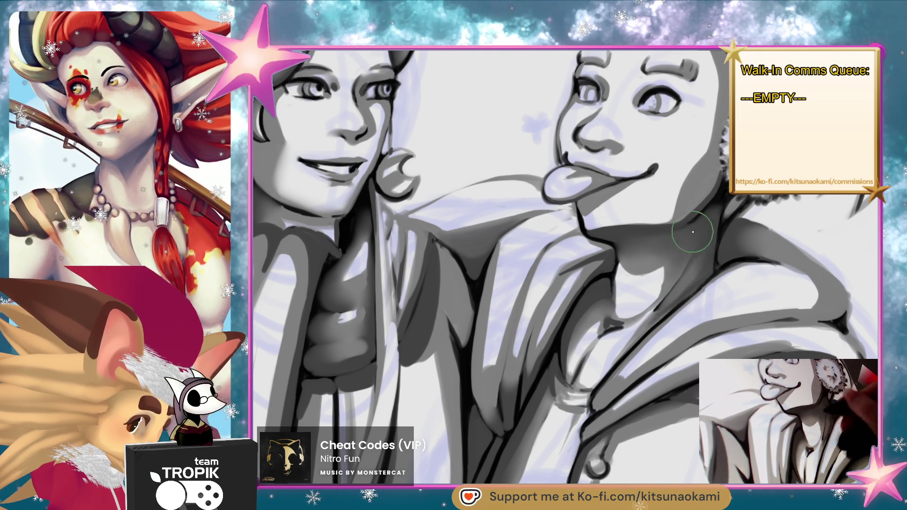
alt+click(684, 267)
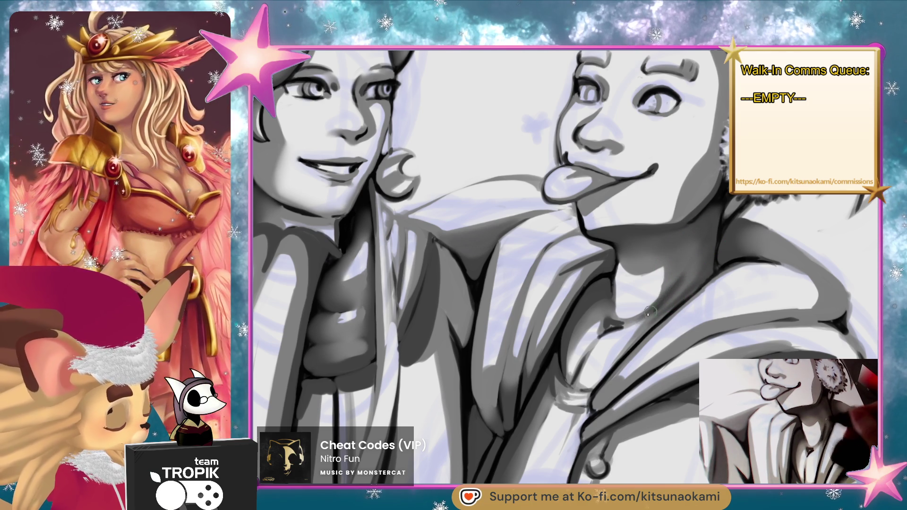
drag(567, 264, 539, 288)
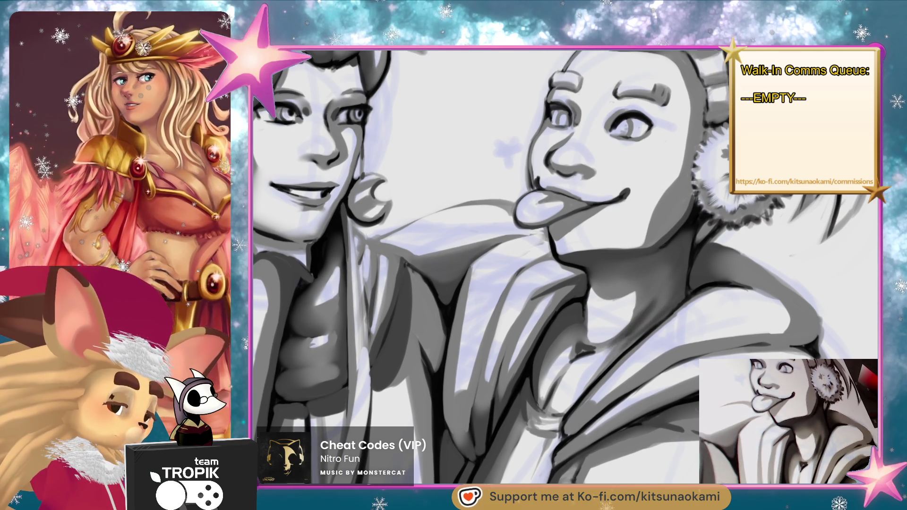